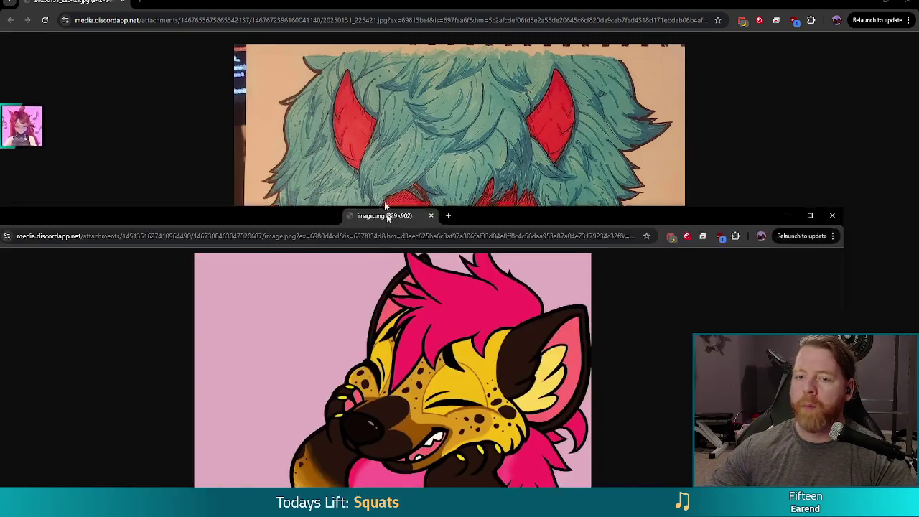
Step: Merge the hyena image.png tab into the top Chrome window, then go back to the Godot editor
drag(386, 215, 180, 3)
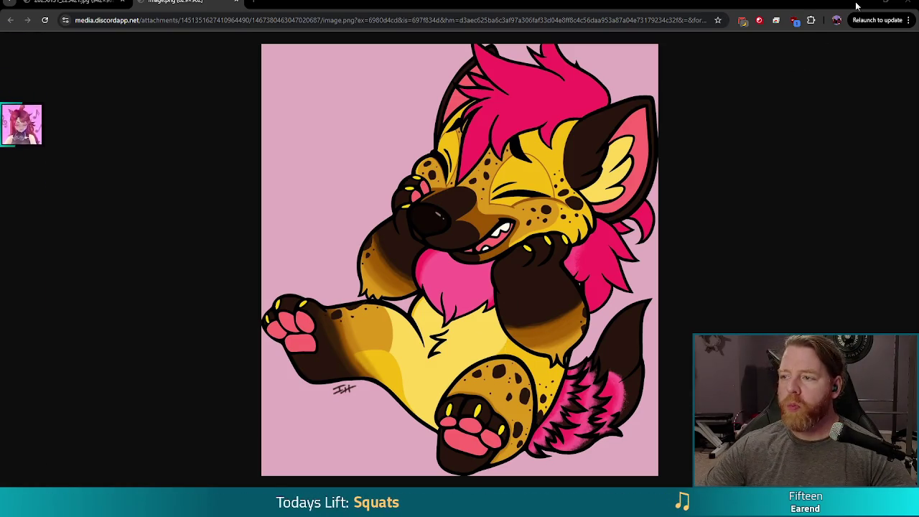
click(907, 4)
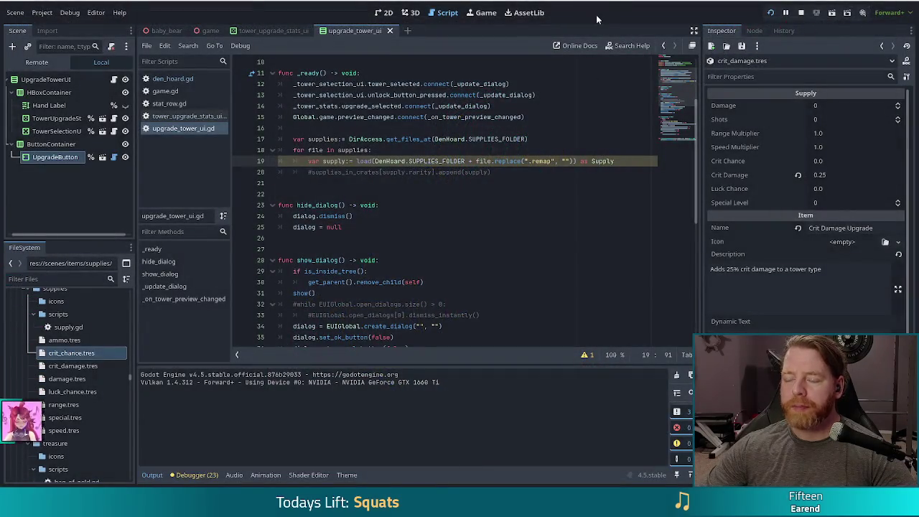
Step: Delete the 'for file in supplies' loop from _ready in upgrade_tower_ui.gd and save the script
click(493, 161)
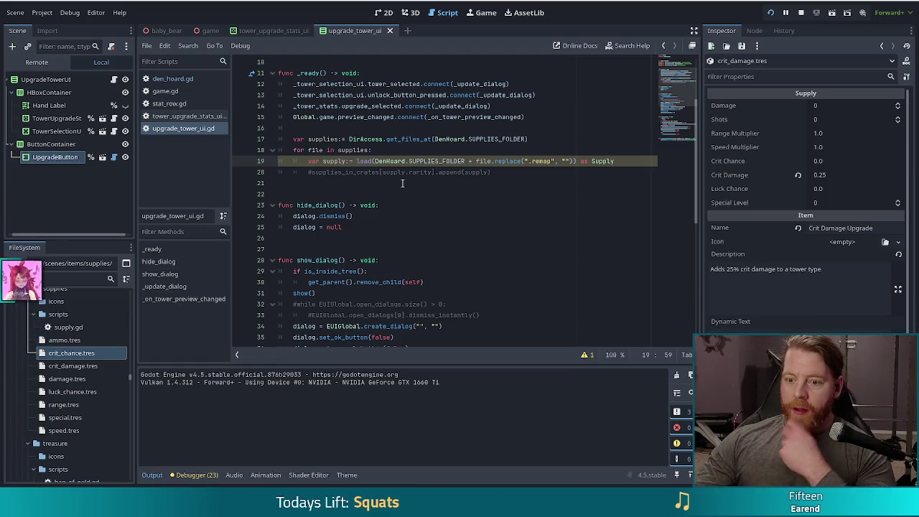
click(538, 170)
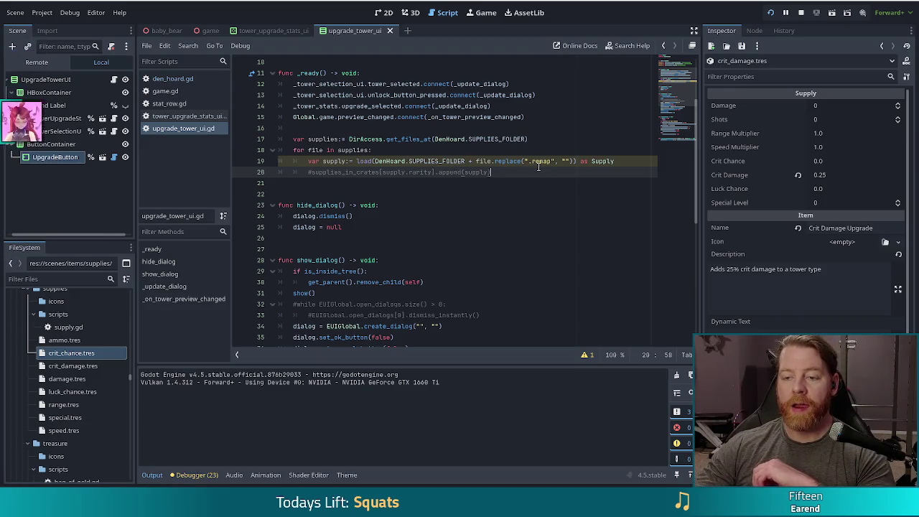
click(460, 161)
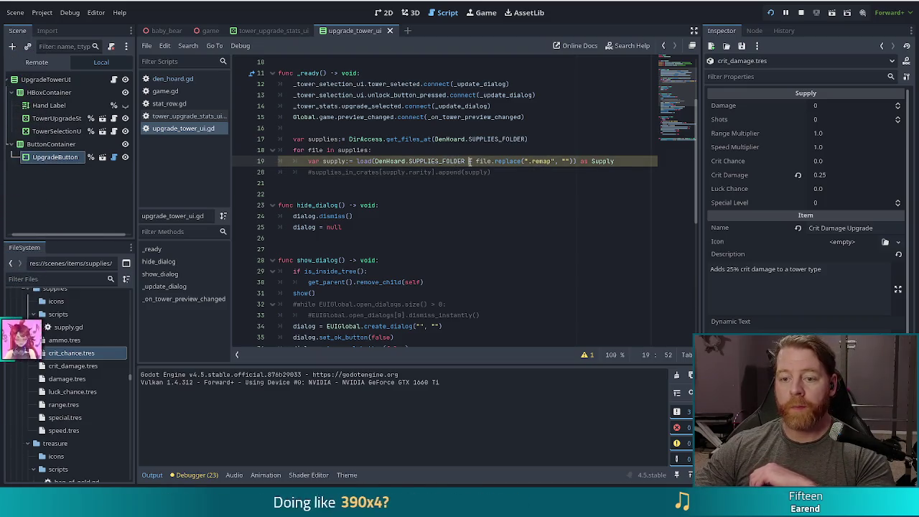
click(320, 150)
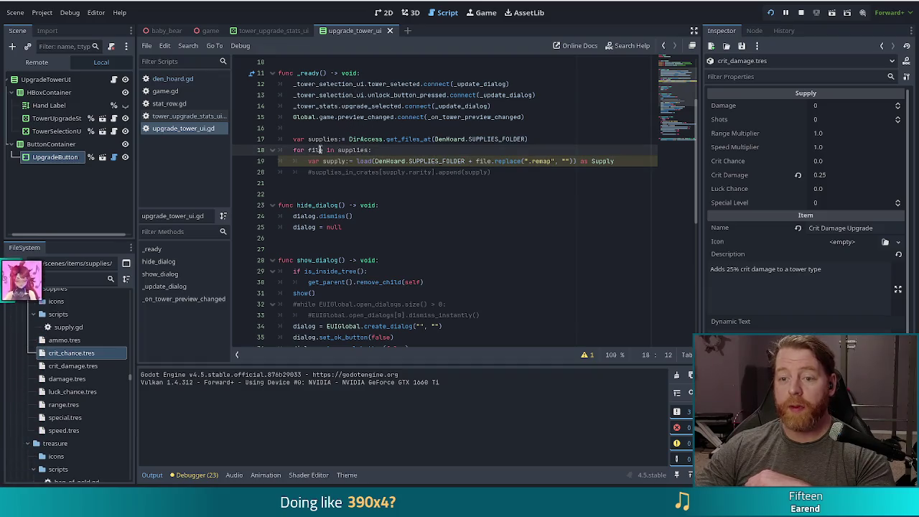
drag(510, 176, 553, 121)
key(BackSpace)
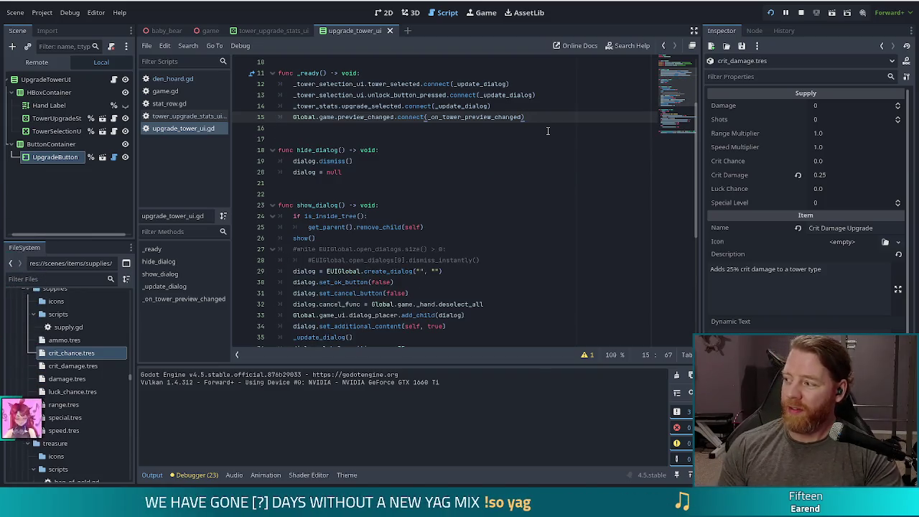
key(ctrl+s)
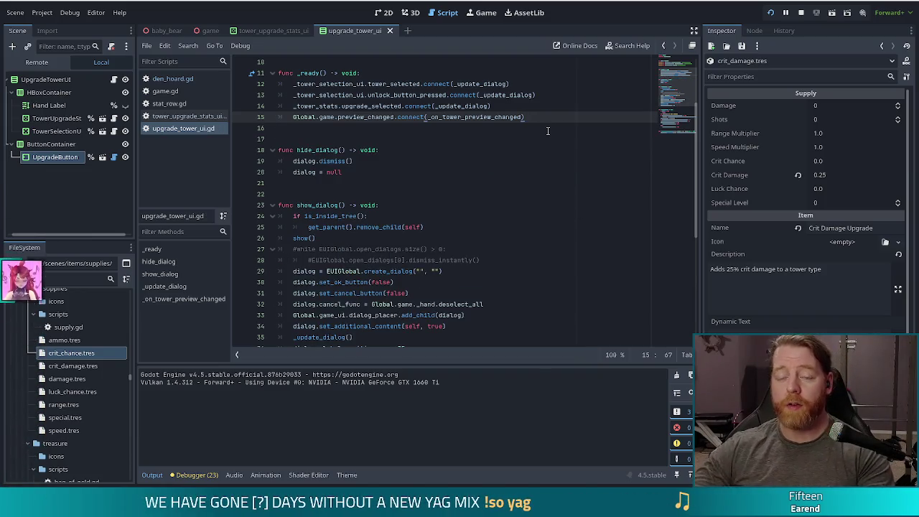
click(170, 104)
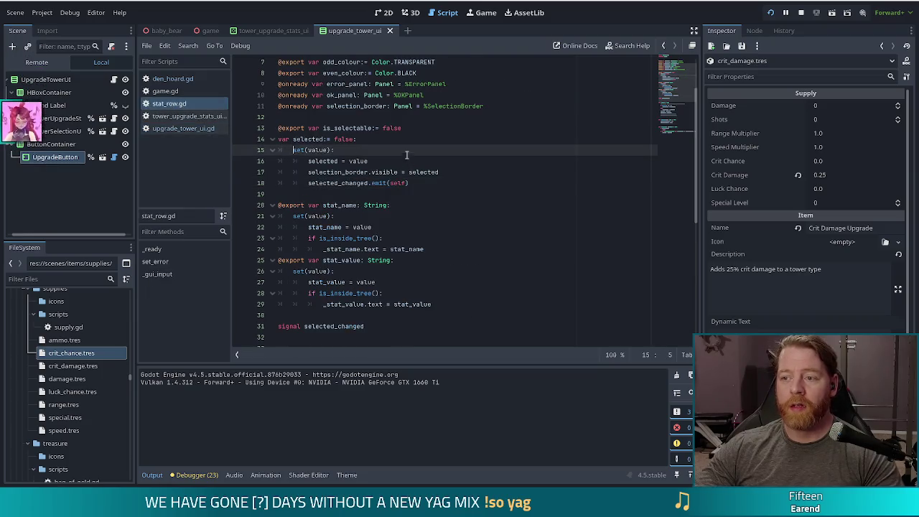
click(498, 173)
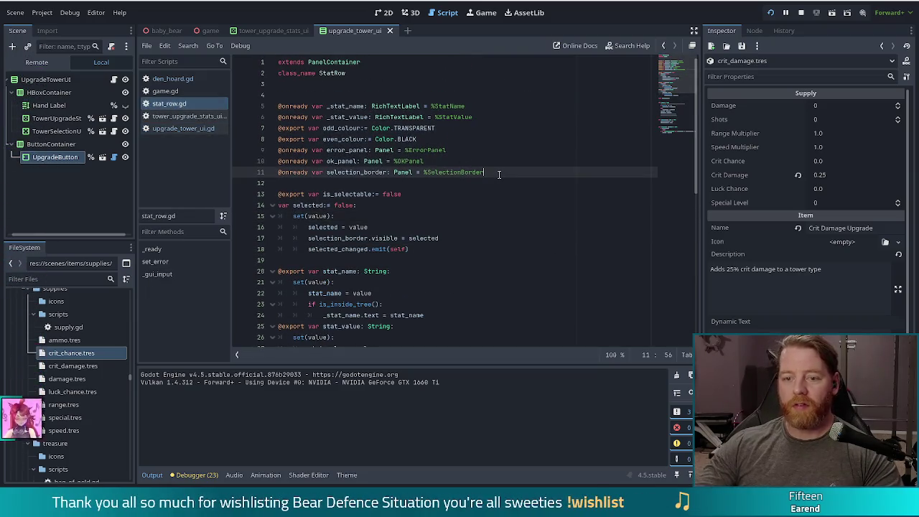
key(Return)
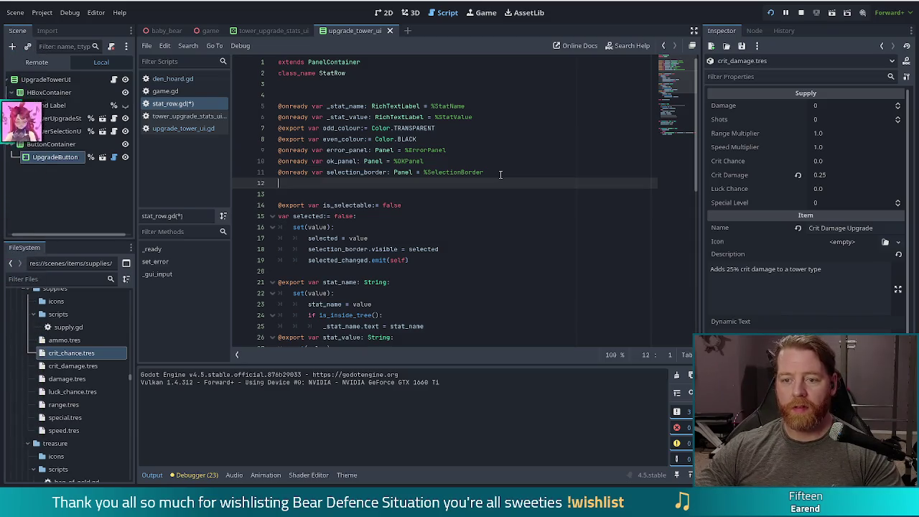
scroll(498, 174, down, 2)
scroll(495, 179, down, 1)
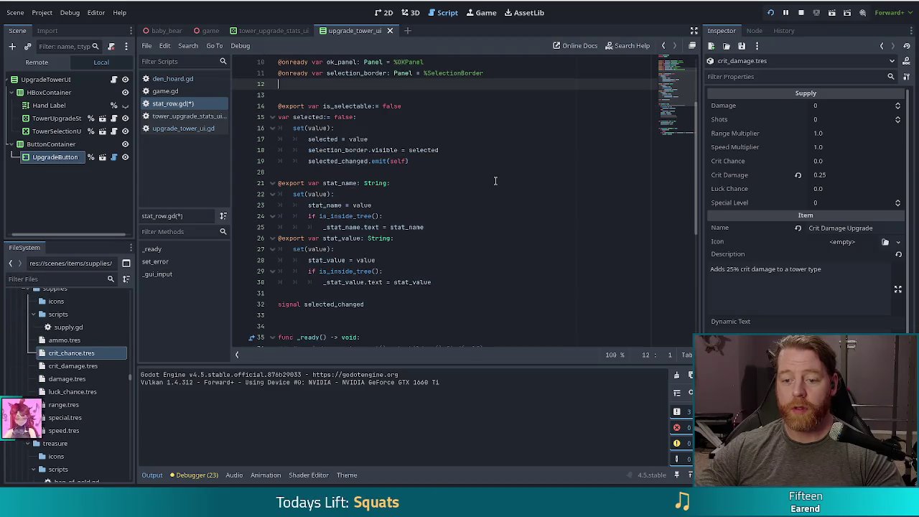
scroll(495, 181, up, 3)
text(@export var )
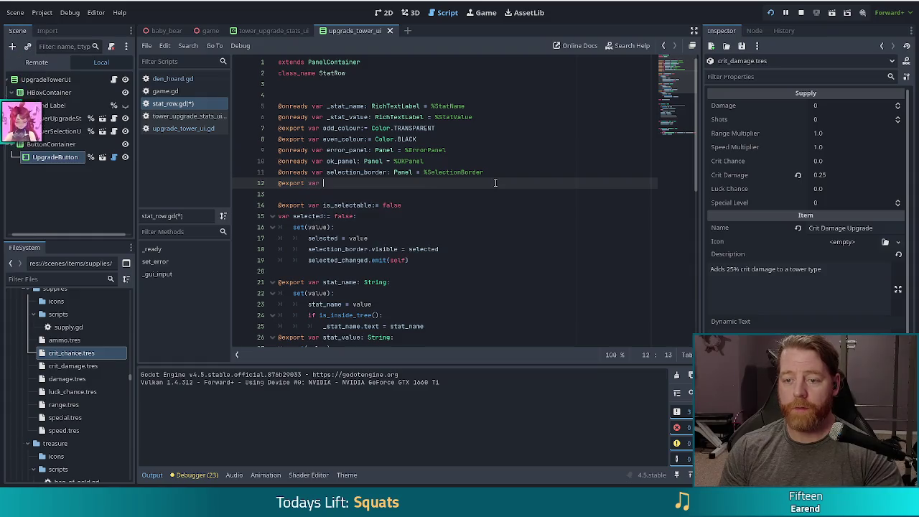
text(upgrade:)
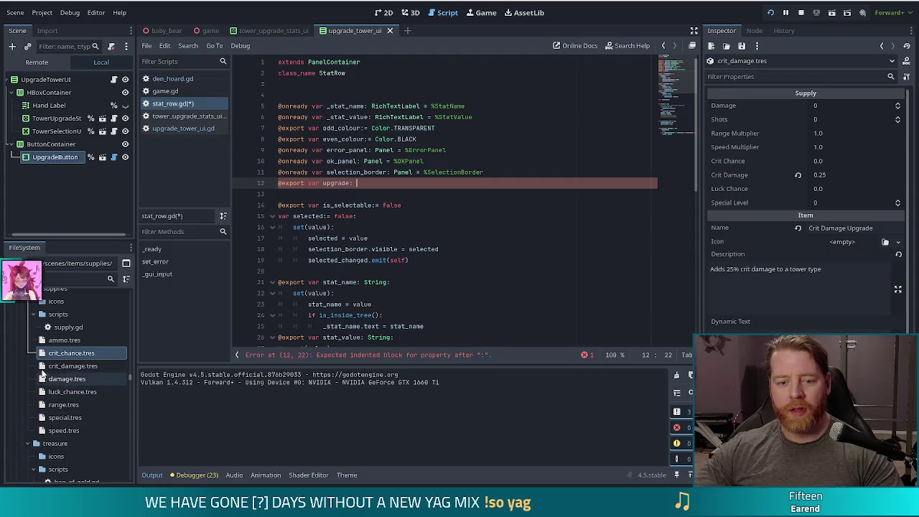
Step: Check crit_chance.tres in the Inspector, then complete line 12's type as Supply
click(73, 353)
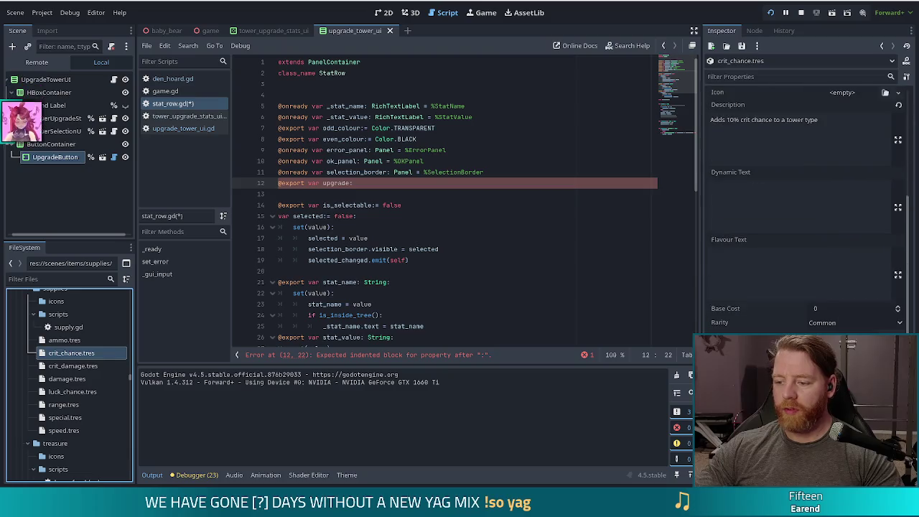
click(366, 183)
text(upply)
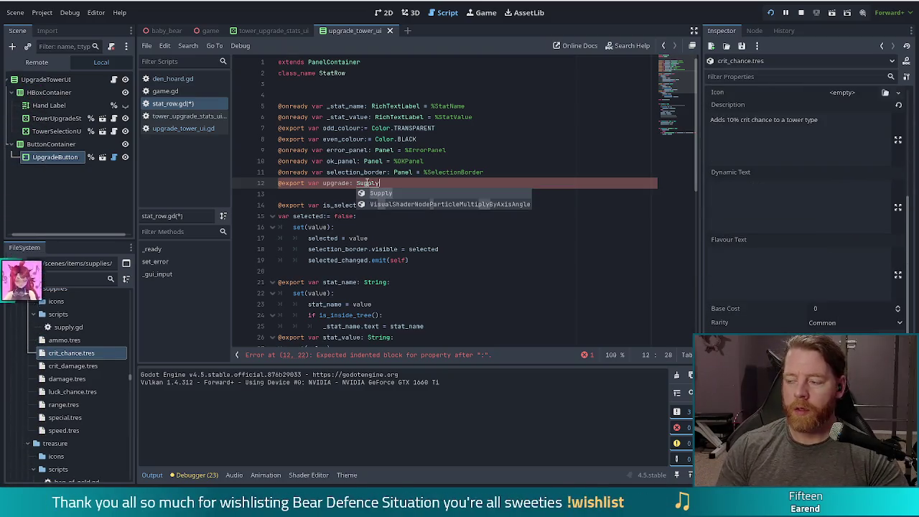
key(Escape)
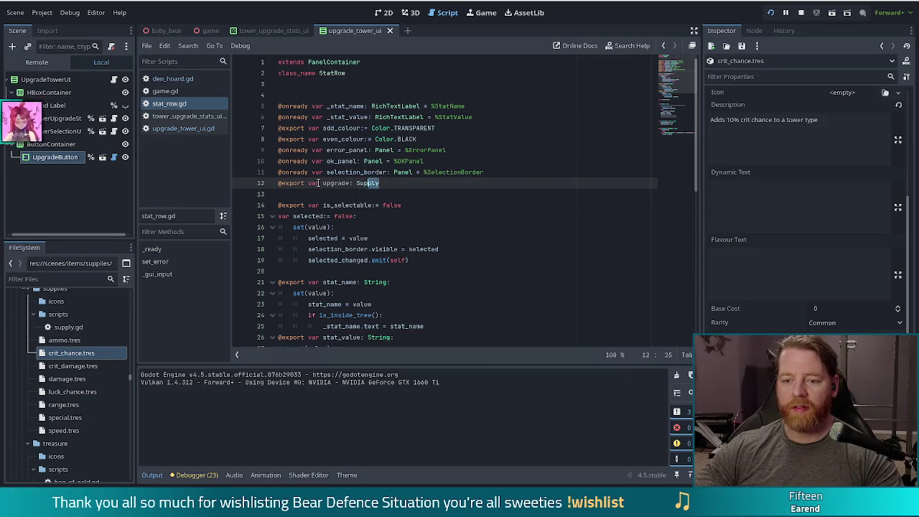
key(ctrl+Left)
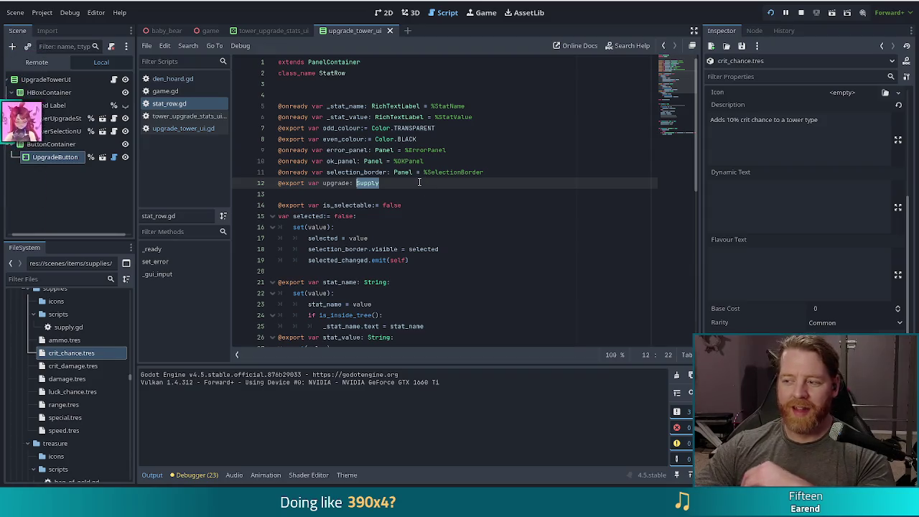
key(End)
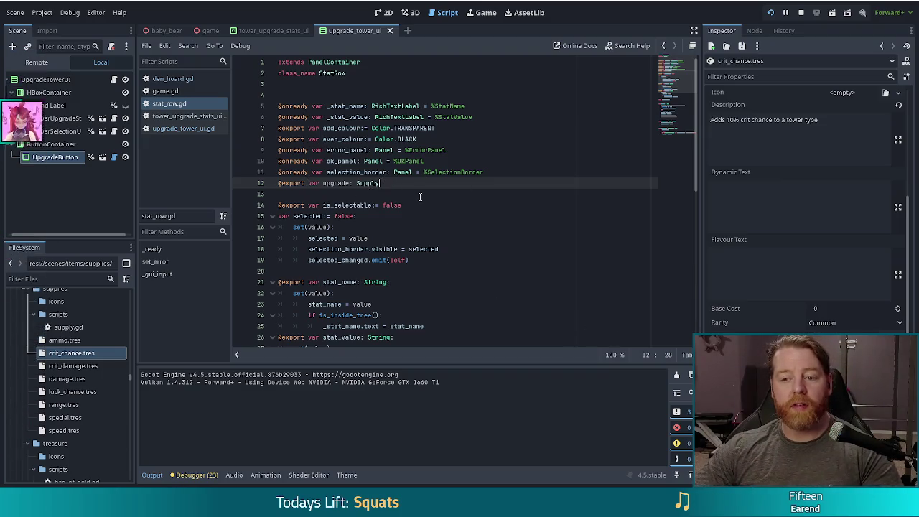
click(288, 32)
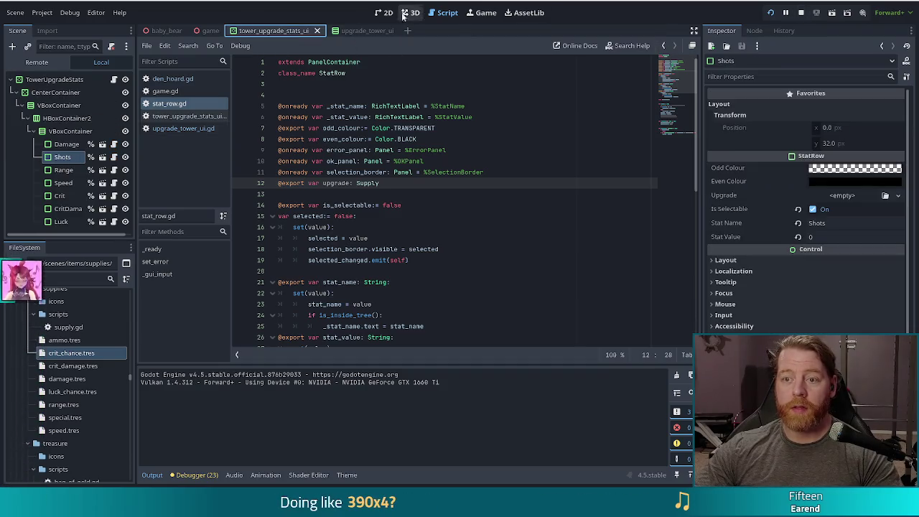
Step: Stop the game and assign damage.tres, ammo.tres and range.tres to the Damage, Shots and Range rows
key(ctrl+F1)
click(801, 13)
click(65, 128)
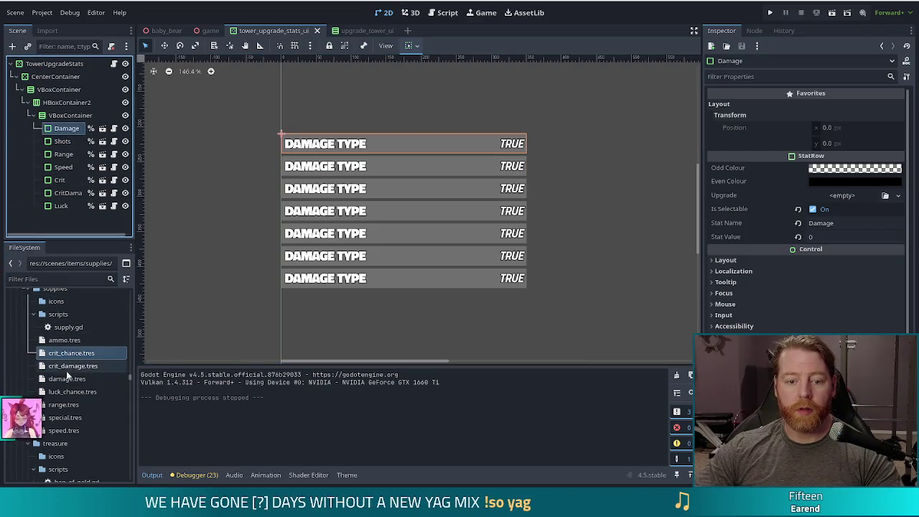
mouse_move(64, 380)
mouse_down()
mouse_move(133, 353)
mouse_move(477, 382)
mouse_move(818, 203)
mouse_up()
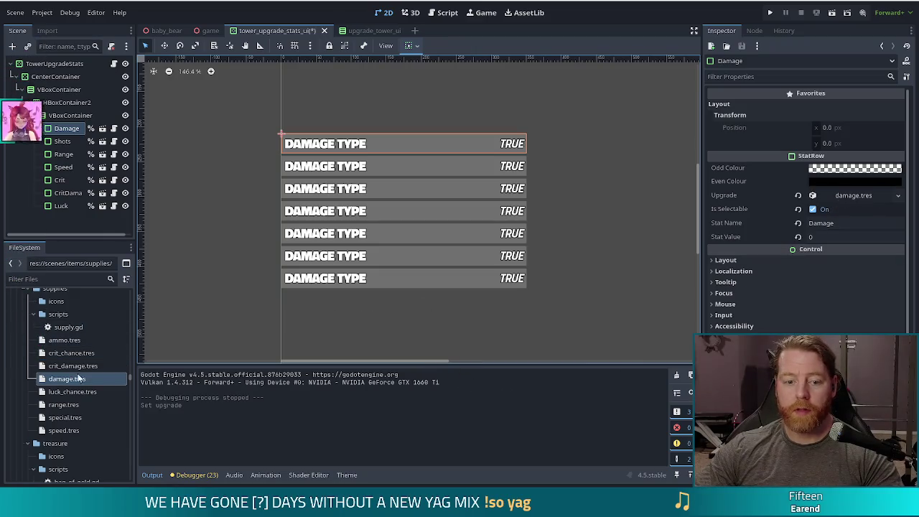
click(63, 140)
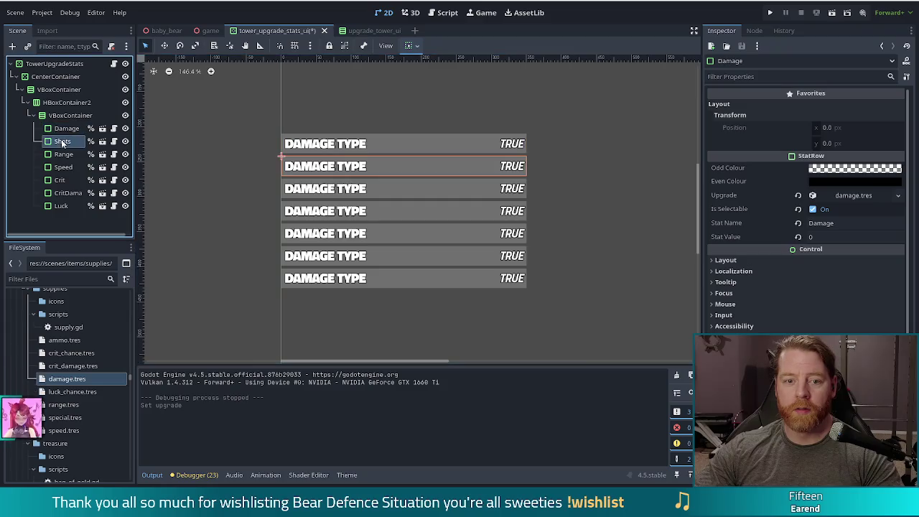
mouse_move(55, 340)
mouse_down()
mouse_move(811, 224)
mouse_move(836, 198)
mouse_up()
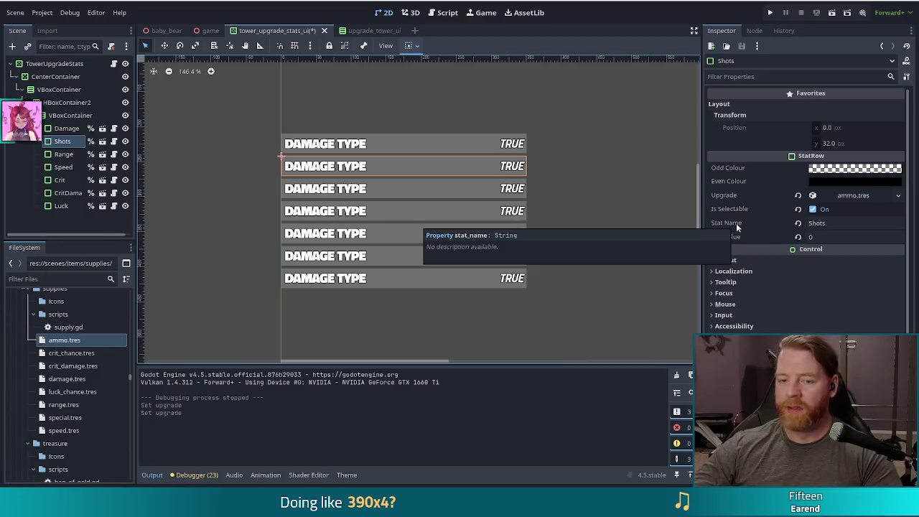
click(65, 154)
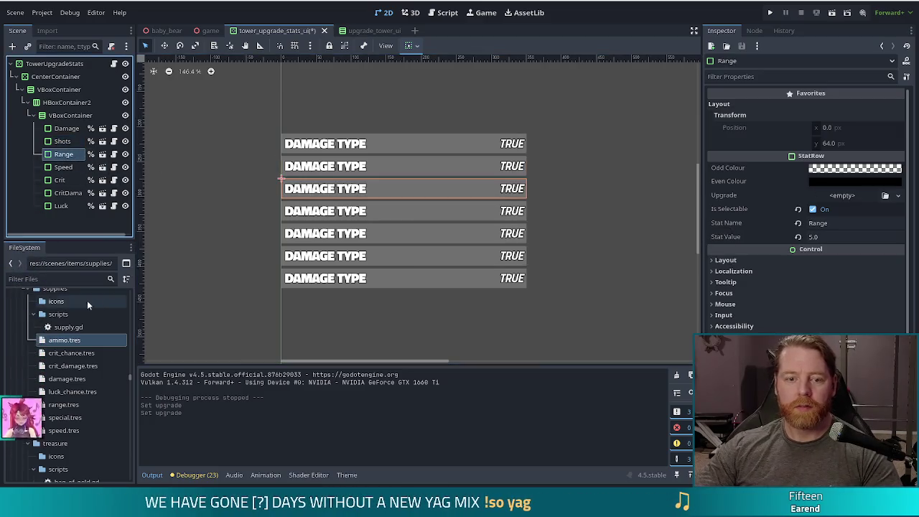
click(65, 407)
mouse_move(66, 411)
mouse_down()
mouse_move(52, 409)
mouse_move(434, 320)
mouse_move(857, 199)
mouse_move(844, 200)
mouse_up()
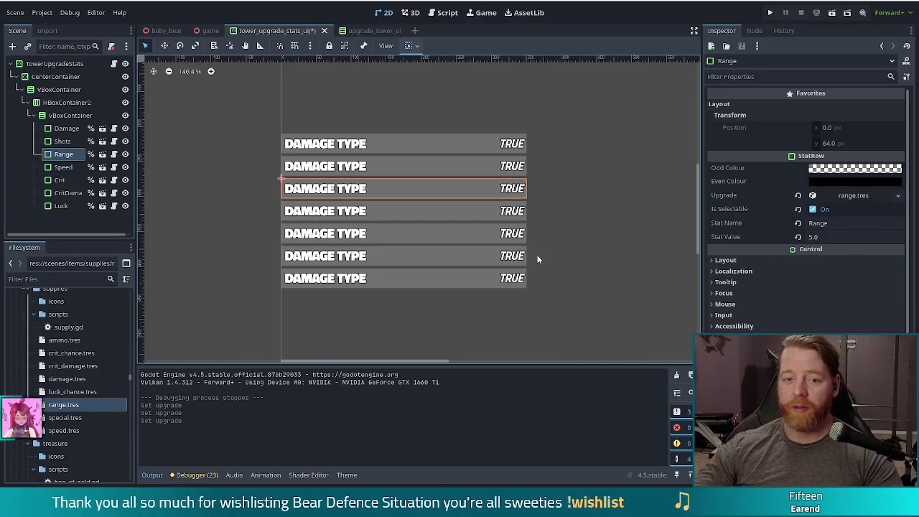
Step: Assign speed.tres, crit_chance.tres, crit_damage.tres and luck_chance.tres to the remaining rows, then save
click(68, 166)
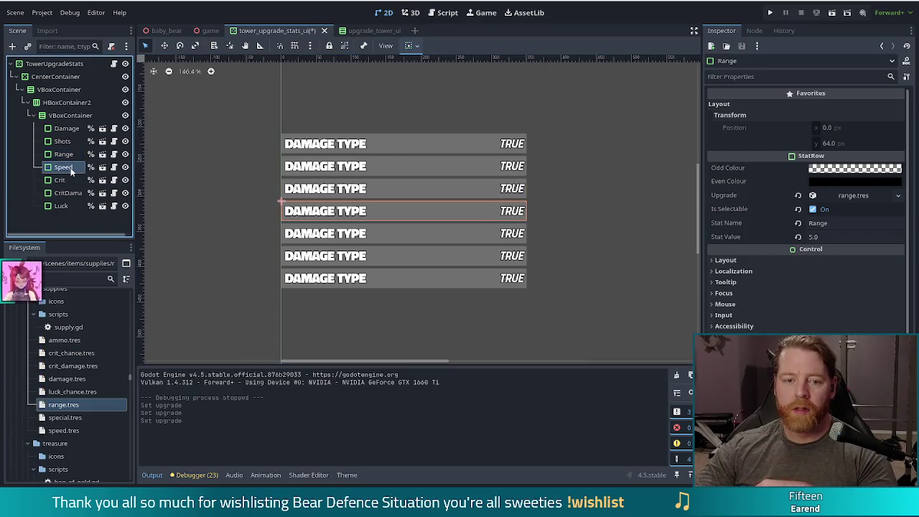
mouse_move(89, 430)
mouse_down()
mouse_move(64, 431)
mouse_move(830, 205)
mouse_up()
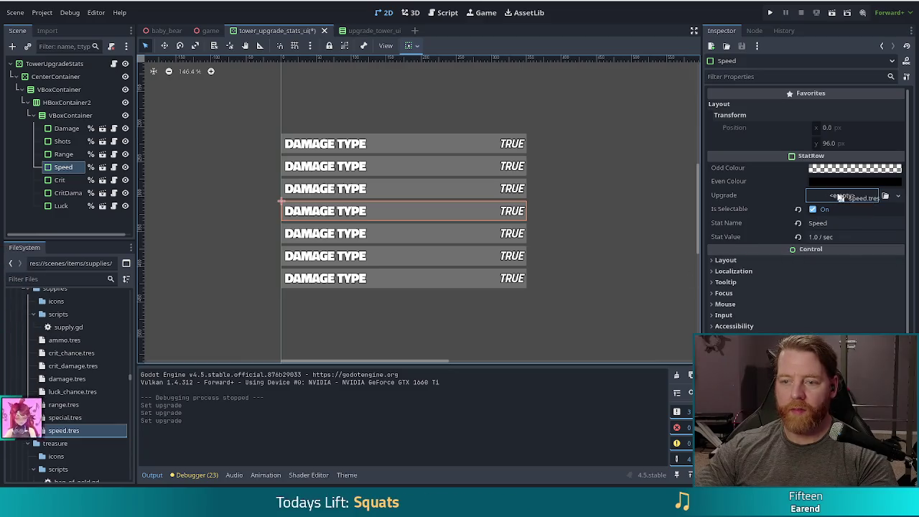
click(57, 182)
mouse_move(79, 353)
mouse_down()
mouse_move(57, 353)
mouse_move(820, 181)
mouse_move(837, 195)
mouse_up()
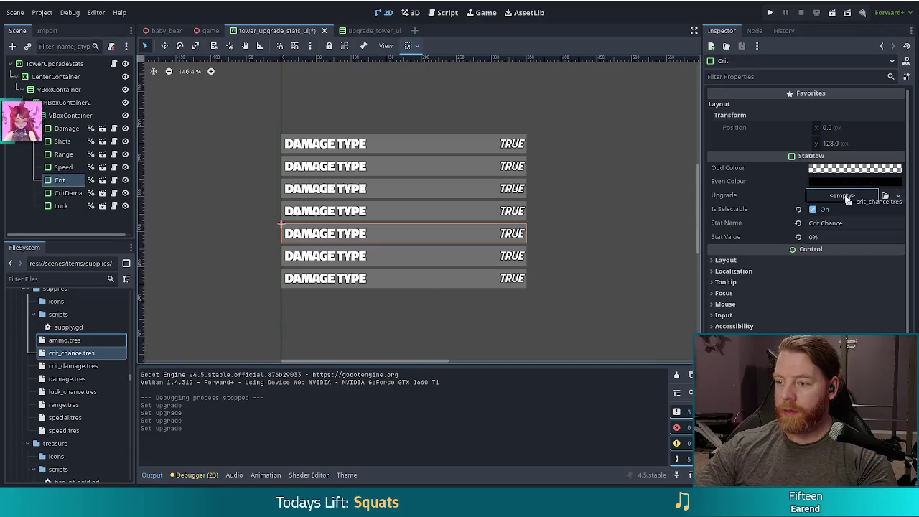
click(72, 193)
mouse_move(72, 365)
mouse_down()
mouse_move(615, 223)
mouse_move(853, 195)
mouse_up()
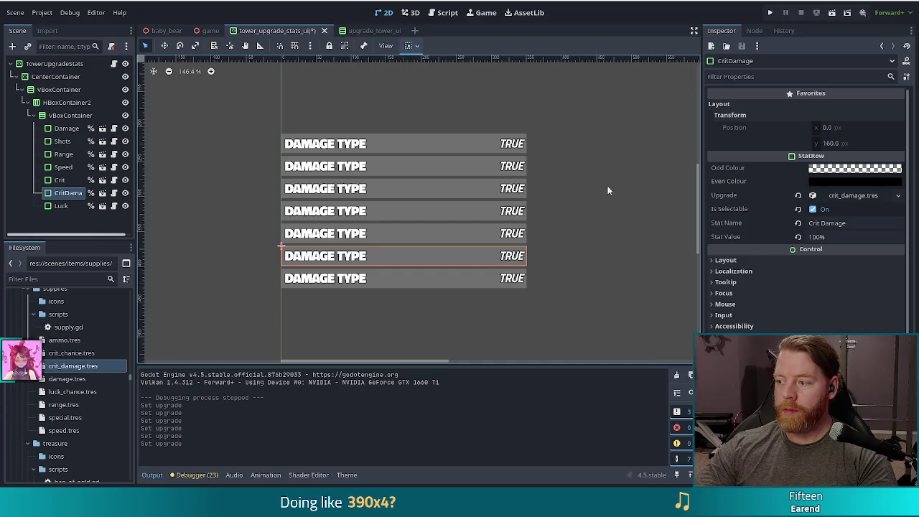
click(61, 205)
mouse_move(73, 391)
mouse_down()
mouse_move(780, 234)
mouse_move(847, 195)
mouse_up()
key(ctrl+s)
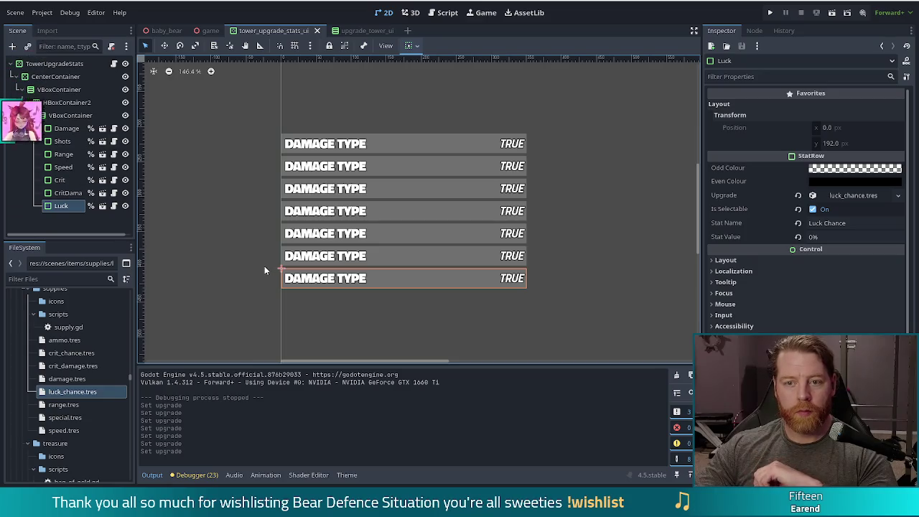
Step: Open tower_upgrade_stats_ui.gd in the script editor
click(443, 12)
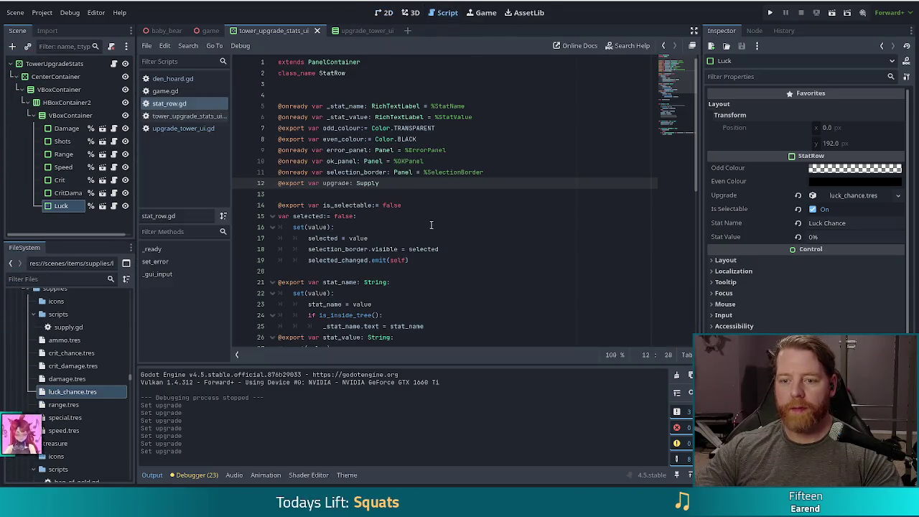
Step: Review upgrade_tower_ui.gd: show_dialog, the dialog null check, and _on_tower_preview_changed
click(177, 129)
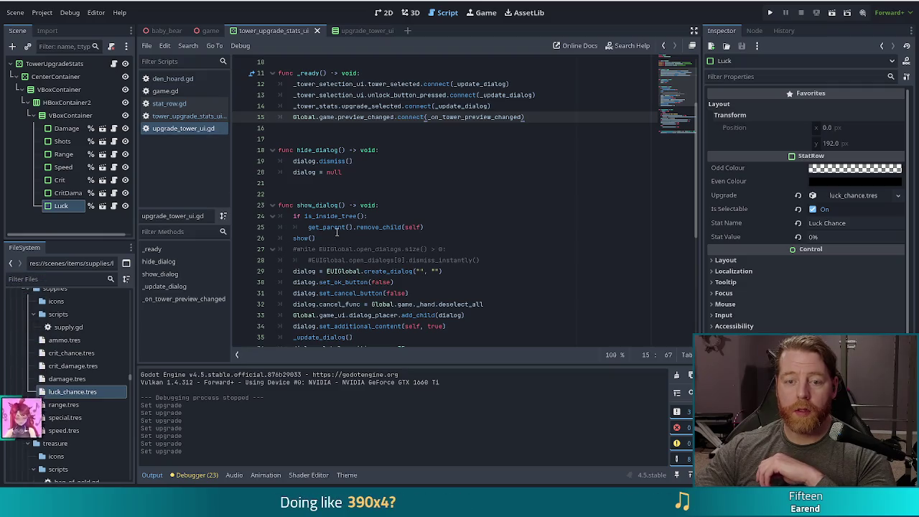
scroll(446, 218, down, 3)
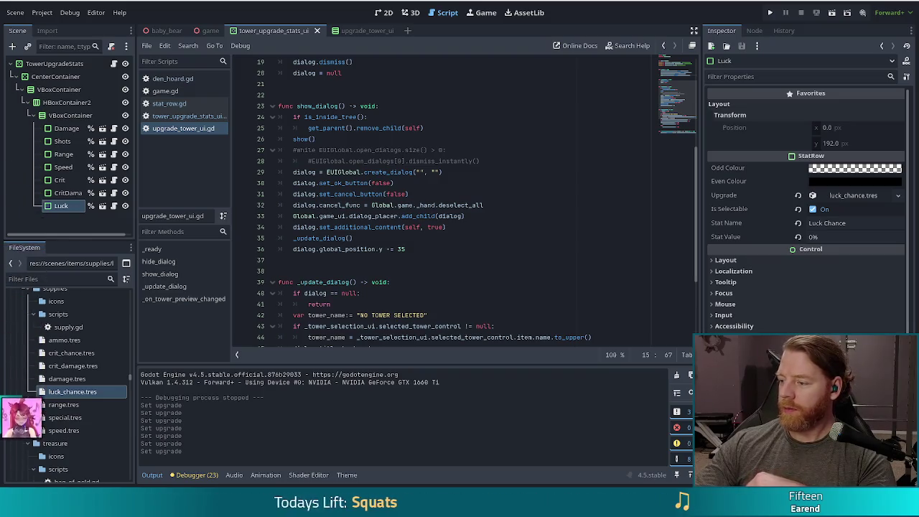
click(349, 238)
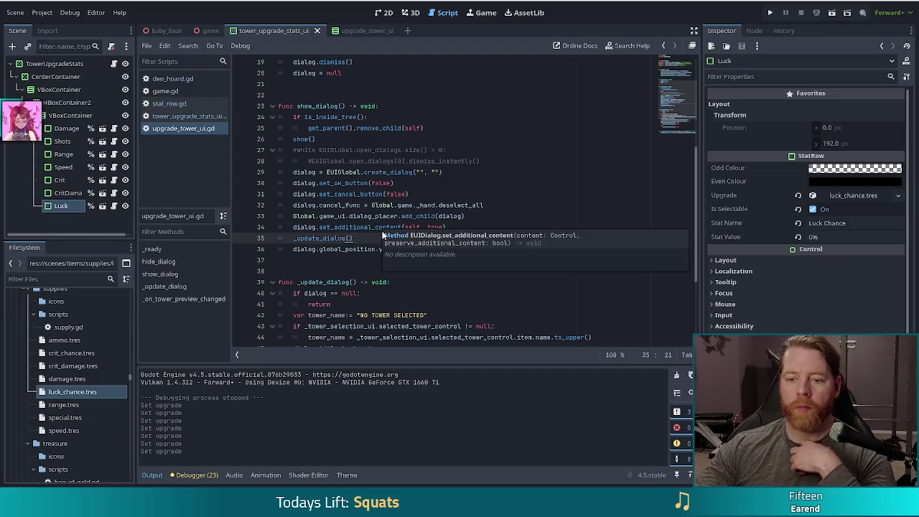
click(357, 293)
scroll(359, 294, down, 4)
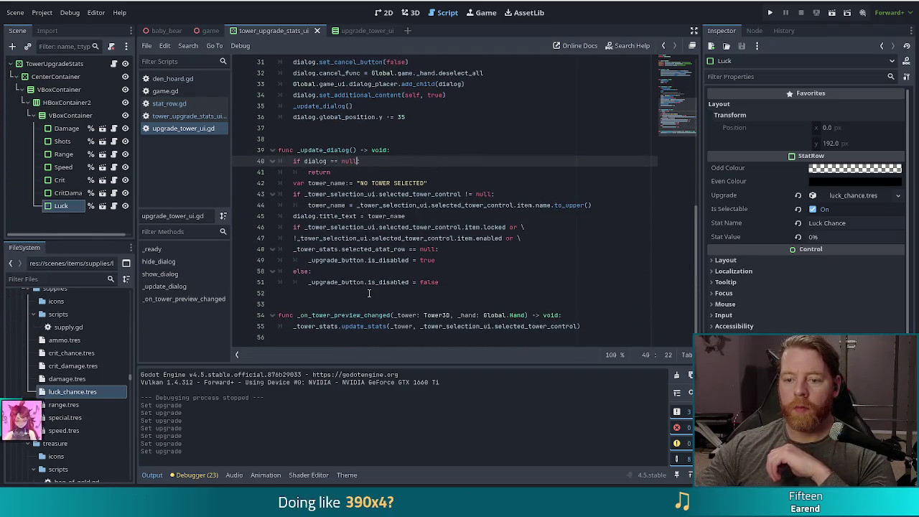
text(:)
click(406, 316)
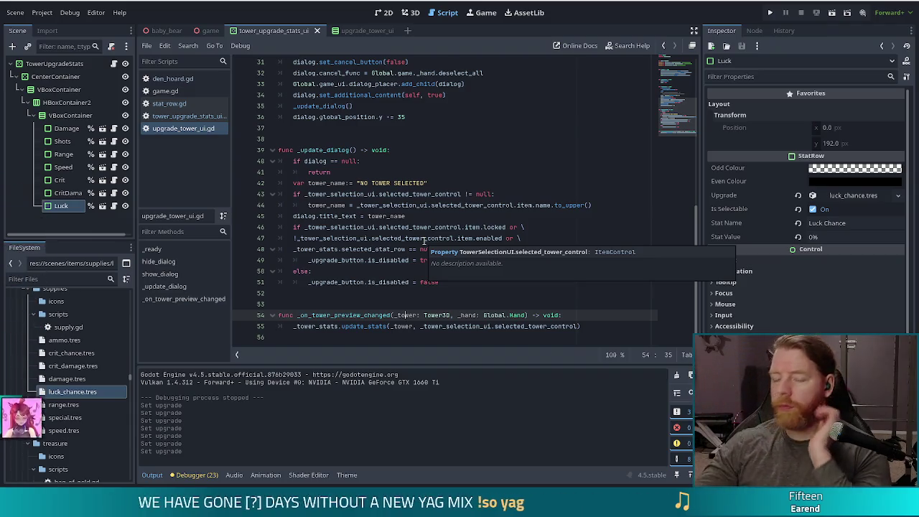
click(406, 216)
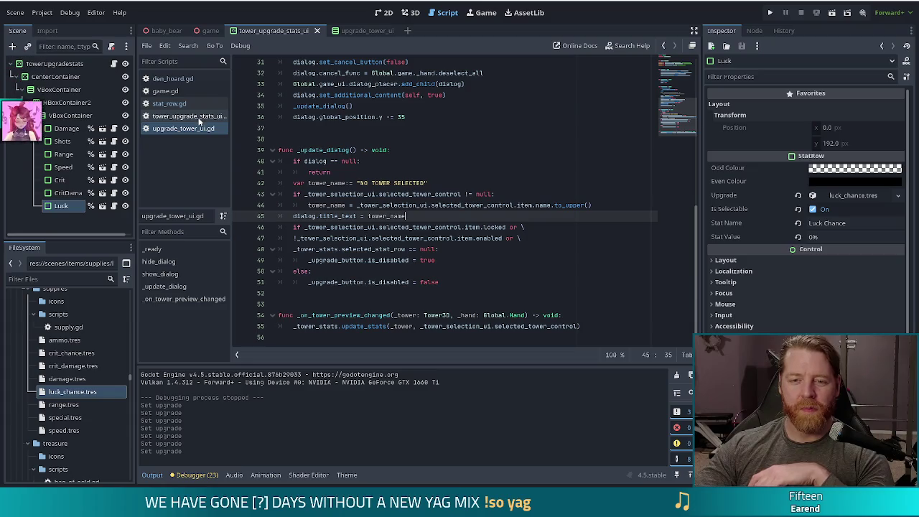
Step: Look over stat_row.gd's ok_panel declaration, then bring up tower_upgrade_stats_ui.gd
click(170, 103)
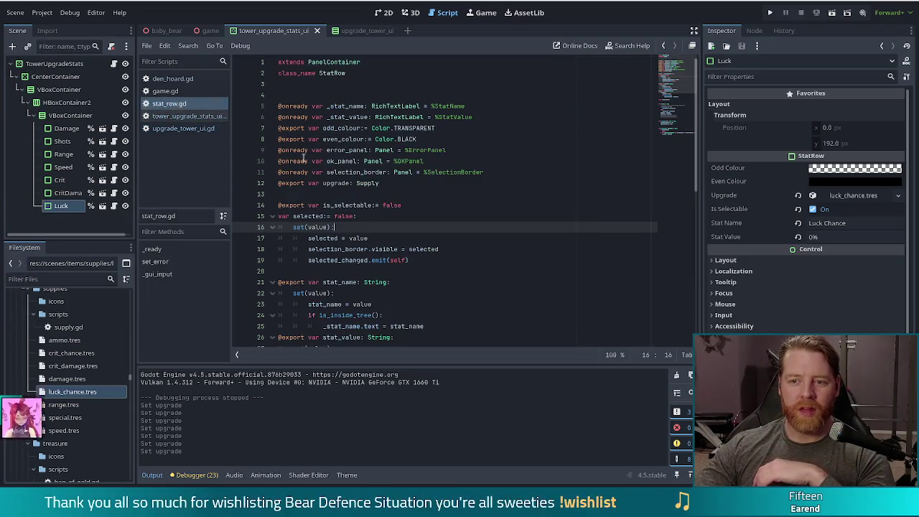
click(352, 161)
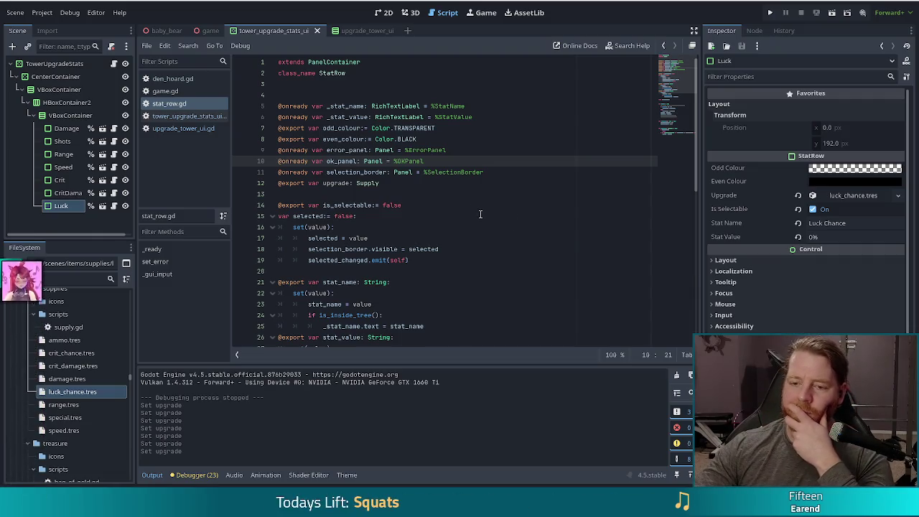
scroll(477, 212, down, 6)
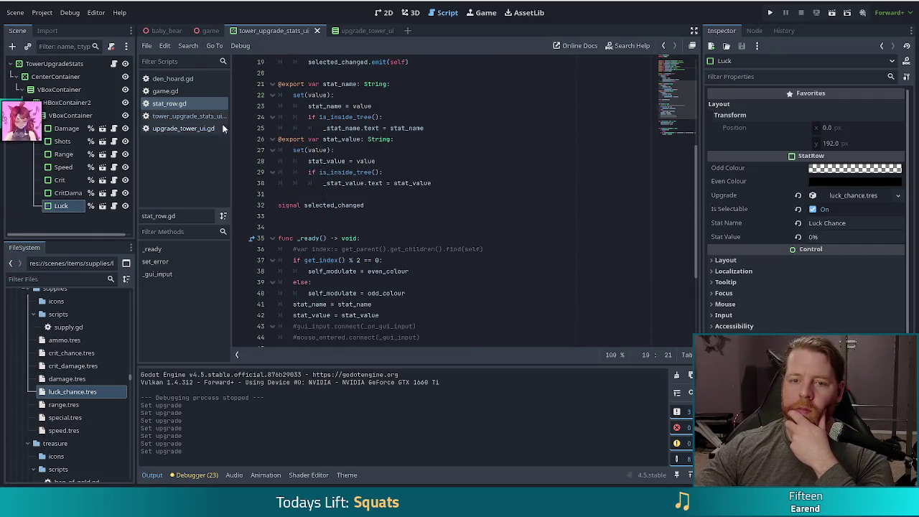
click(215, 116)
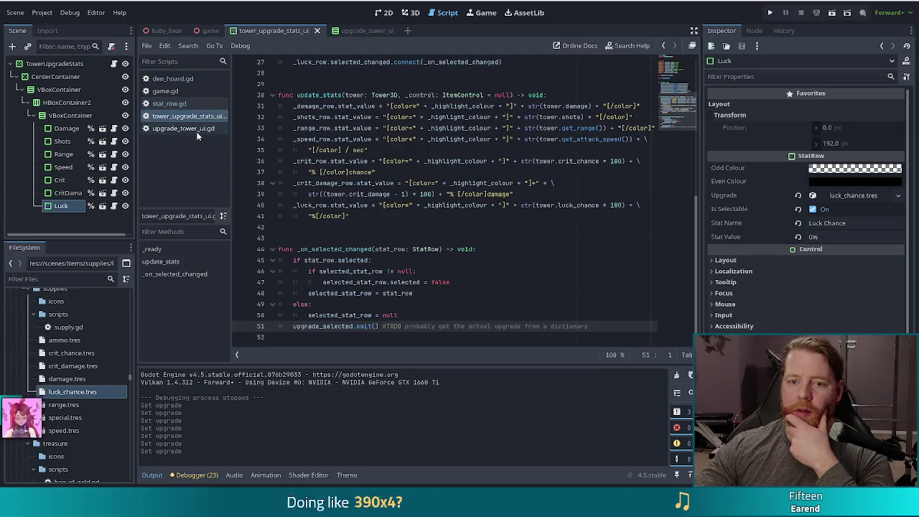
Step: Insert a new line after the update_stats signature on line 30
scroll(450, 248, up, 2)
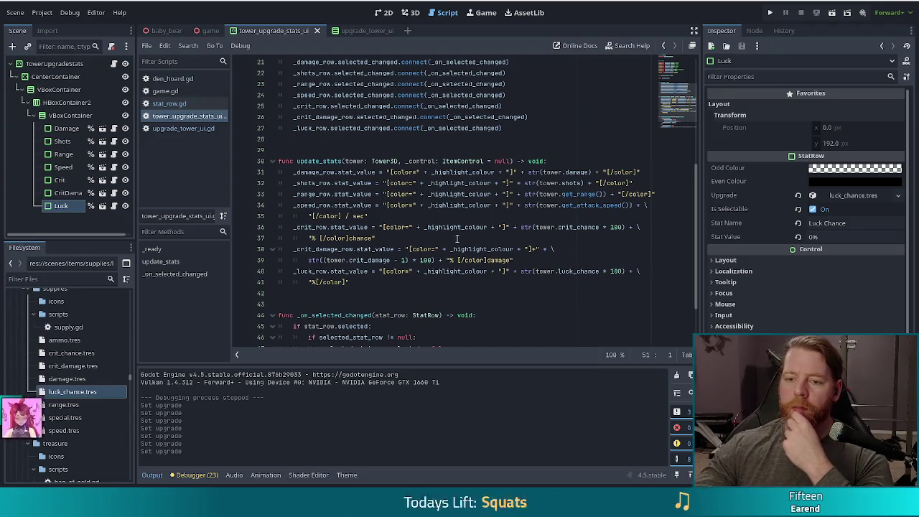
click(568, 159)
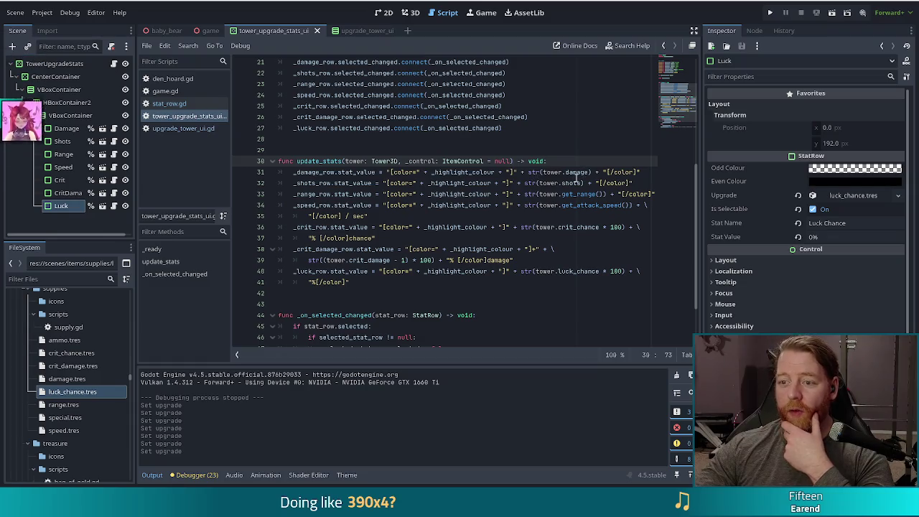
key(Return)
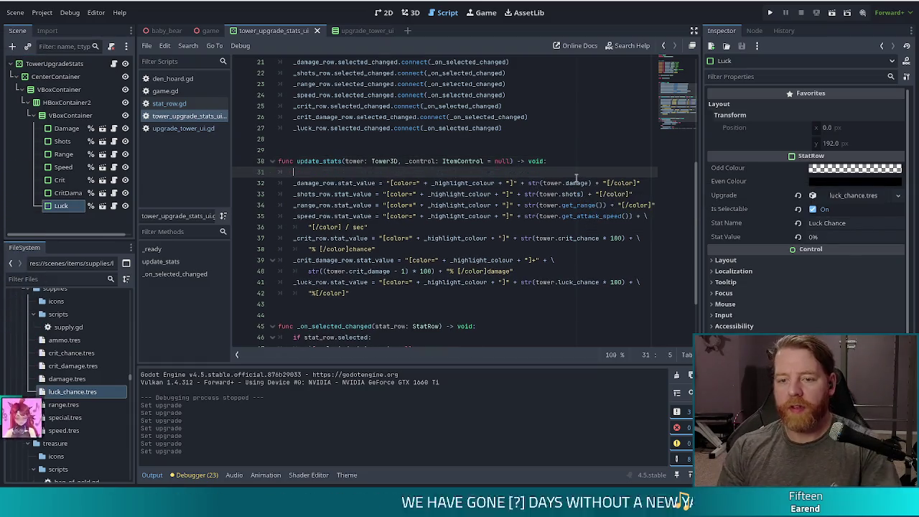
Step: Add an 'if _damage_row.selected:' check and indent the damage stat line beneath it
text(if _damage_row.)
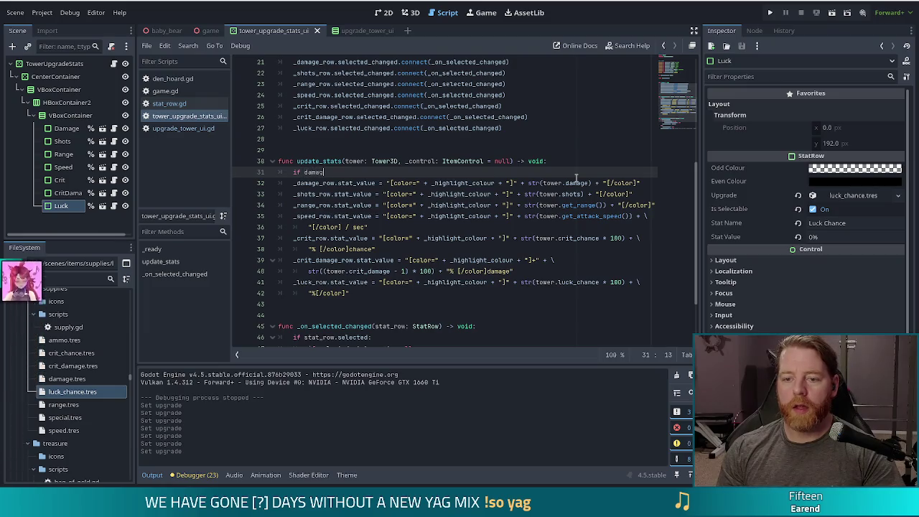
text(se)
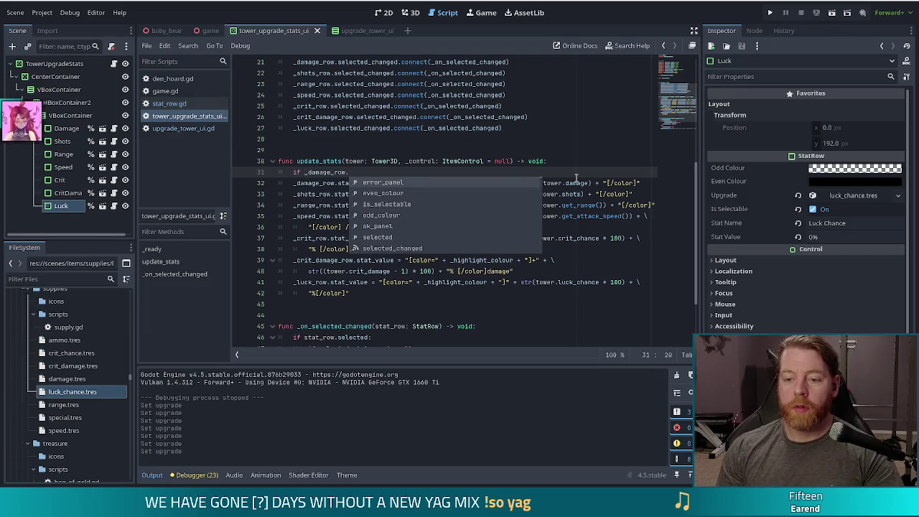
key(Return)
text(:)
key(Down)
key(Home)
key(Tab)
key(shift+Up)
key(ctrl+c)
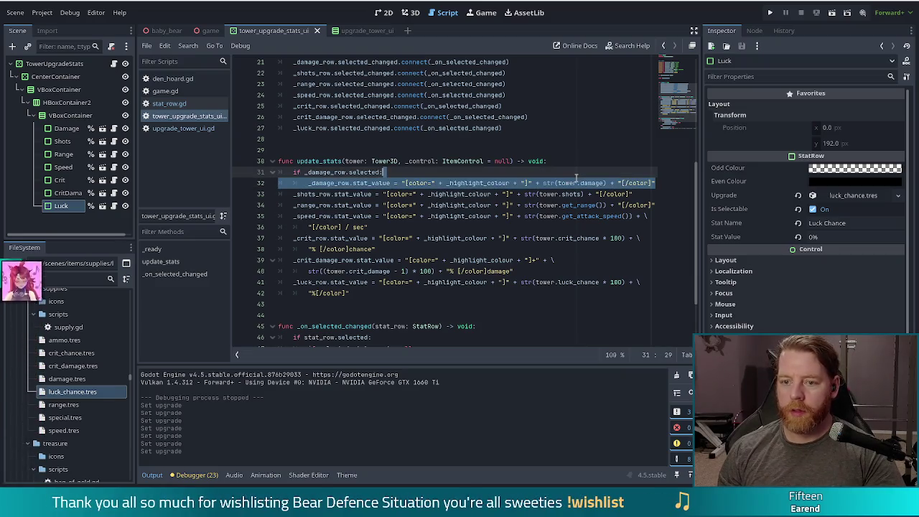
key(shift+Down)
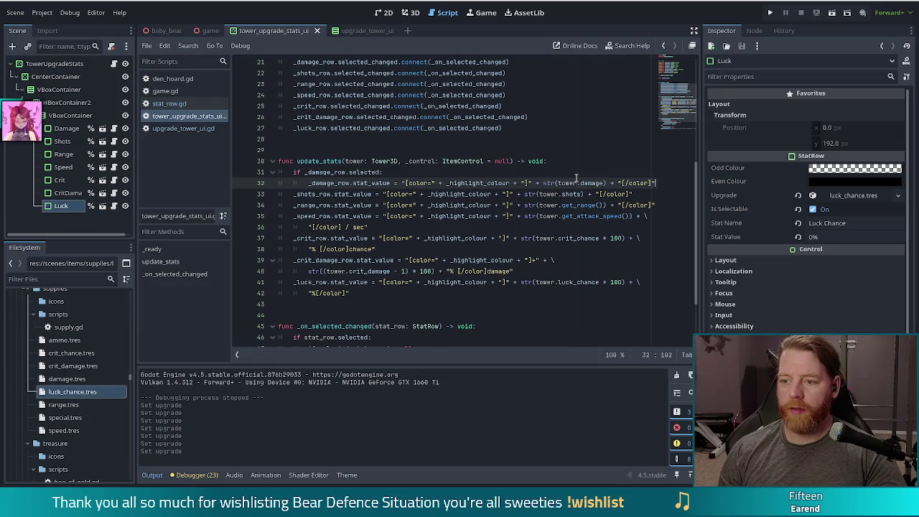
Step: Add an else: branch with a pasted copy of the damage line, then append + to line 32
key(Return)
key(BackSpace)
text(else:)
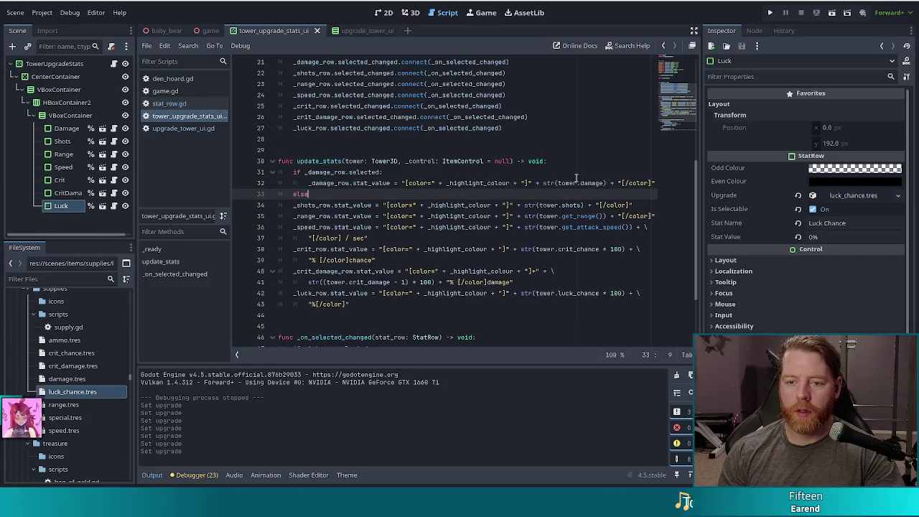
key(Return)
key(ctrl+v)
key(Up)
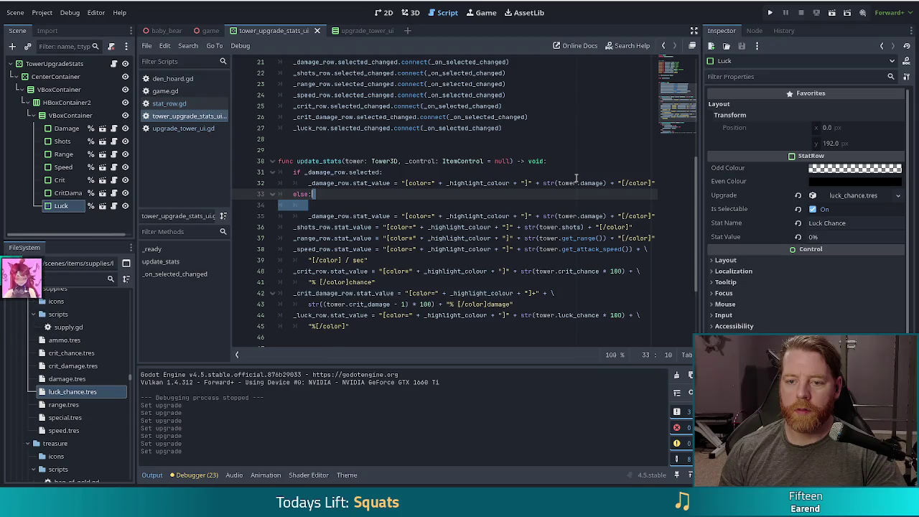
click(426, 206)
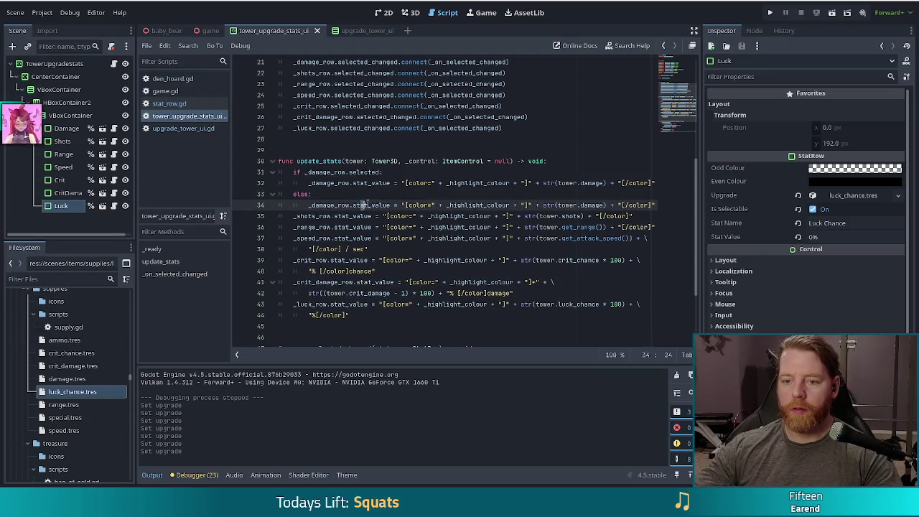
key(ctrl+Right)
key(ctrl+Right)
key(ctrl+Right)
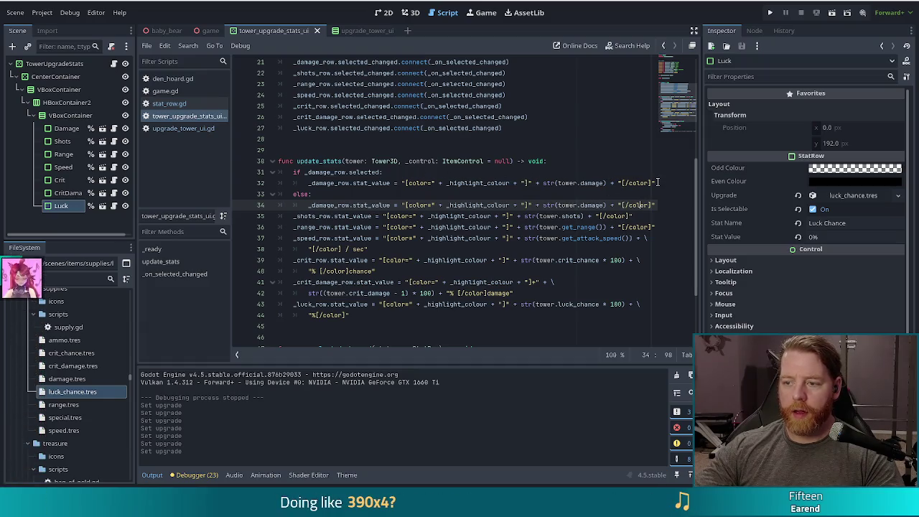
key(Up)
key(Up)
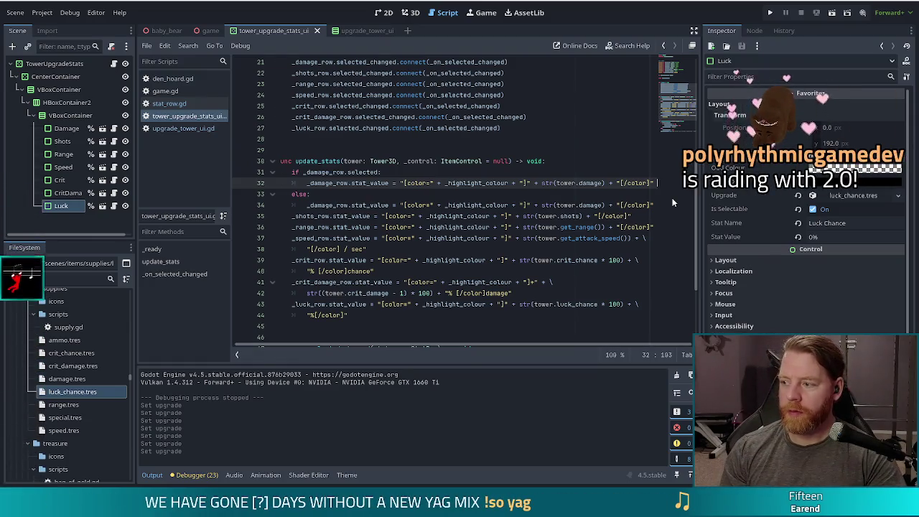
text(+)
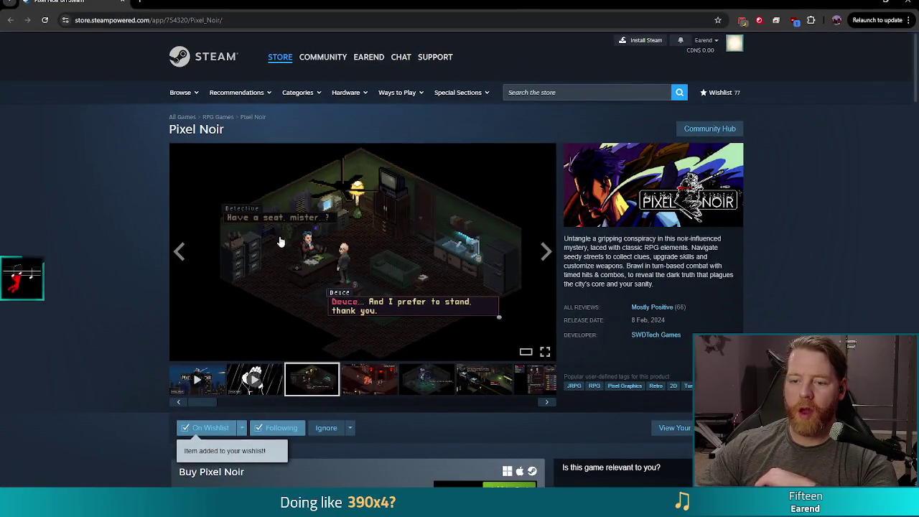
Step: Watch the Pixel Noir trailer in full screen, then exit full screen
click(199, 383)
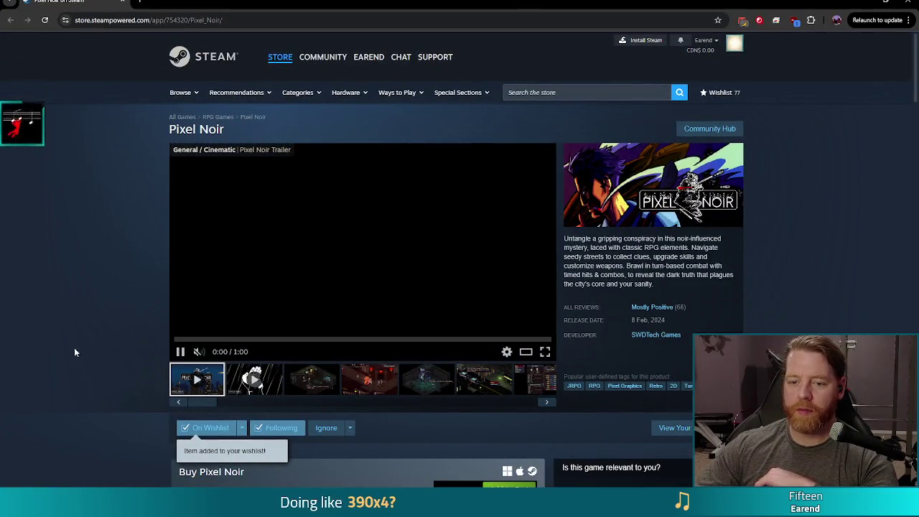
click(543, 351)
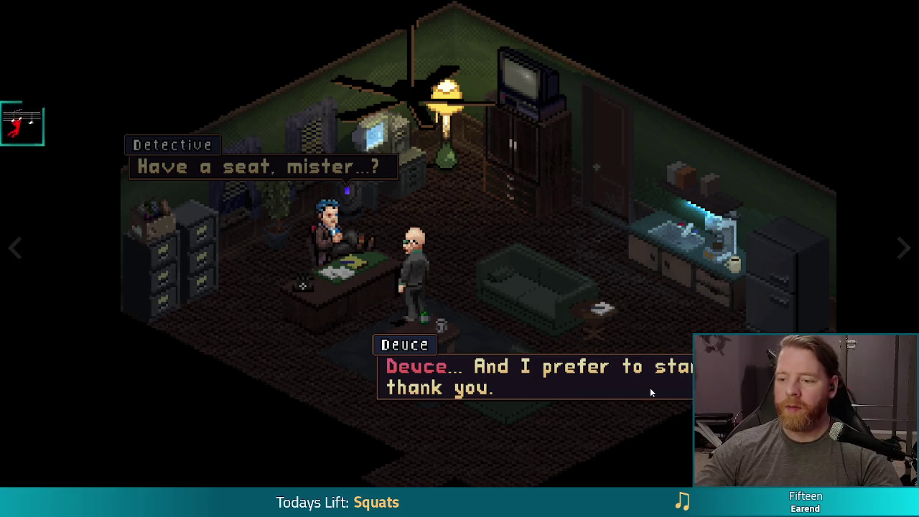
key(Escape)
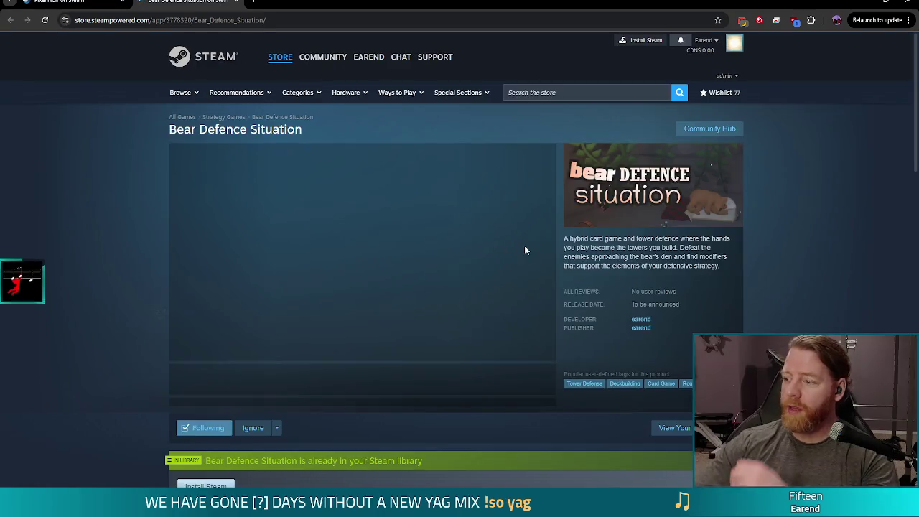
Step: Watch the Bear Defence Situation trailer full screen, then close Chrome to return to Godot
click(194, 379)
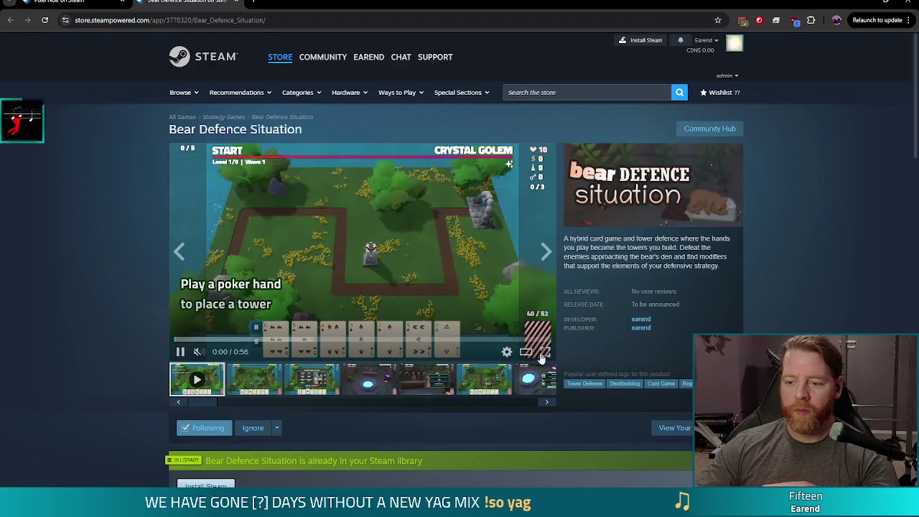
click(538, 351)
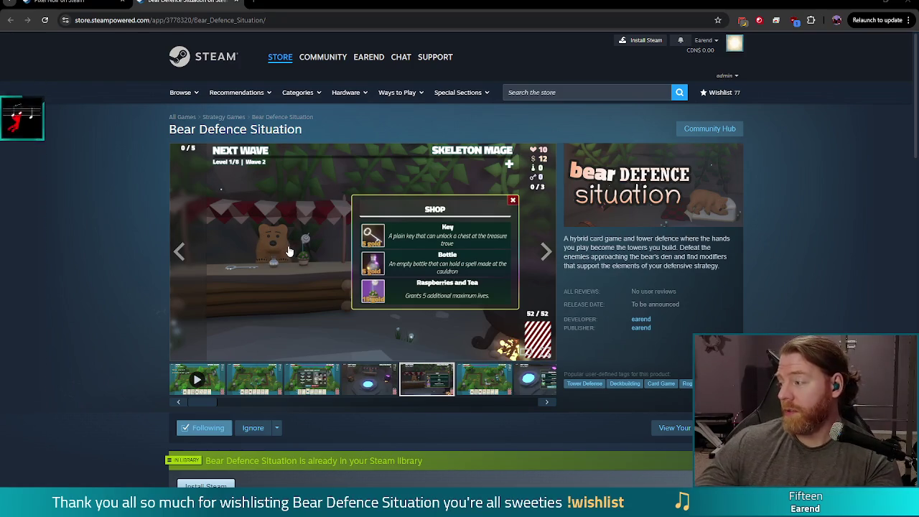
mouse_move(280, 251)
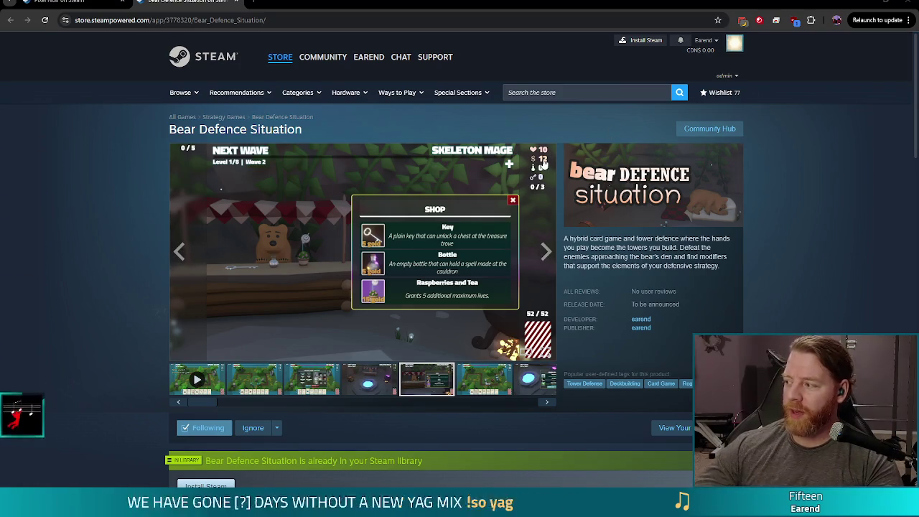
click(909, 4)
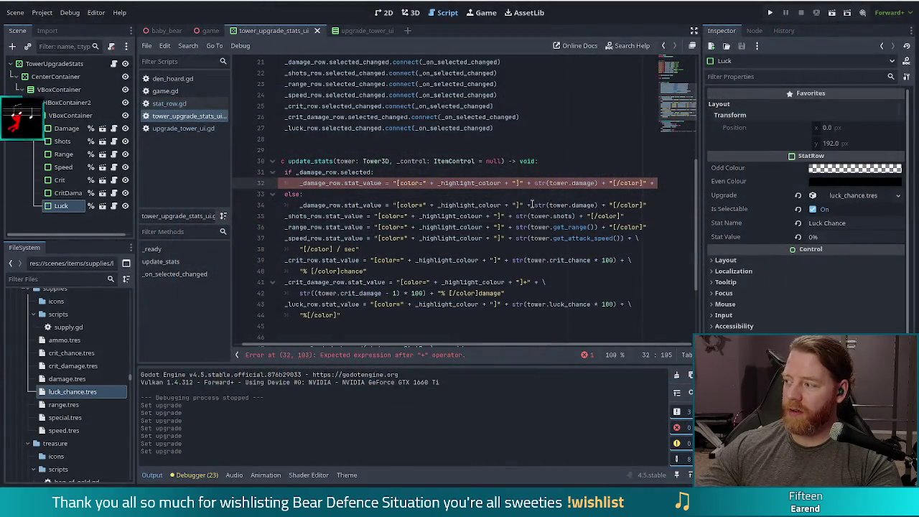
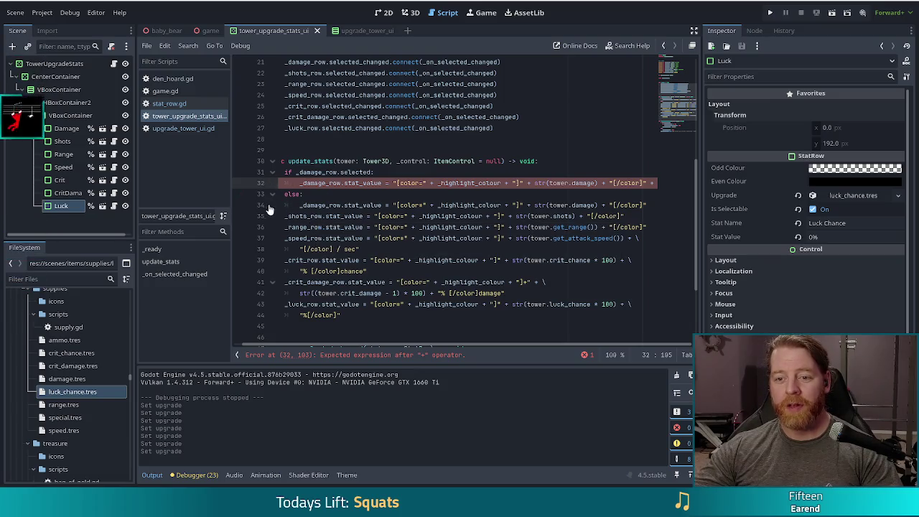
Step: Move the damage assignment above the _damage_row.selected check, unindent it, and delete the else line
drag(649, 206, 649, 199)
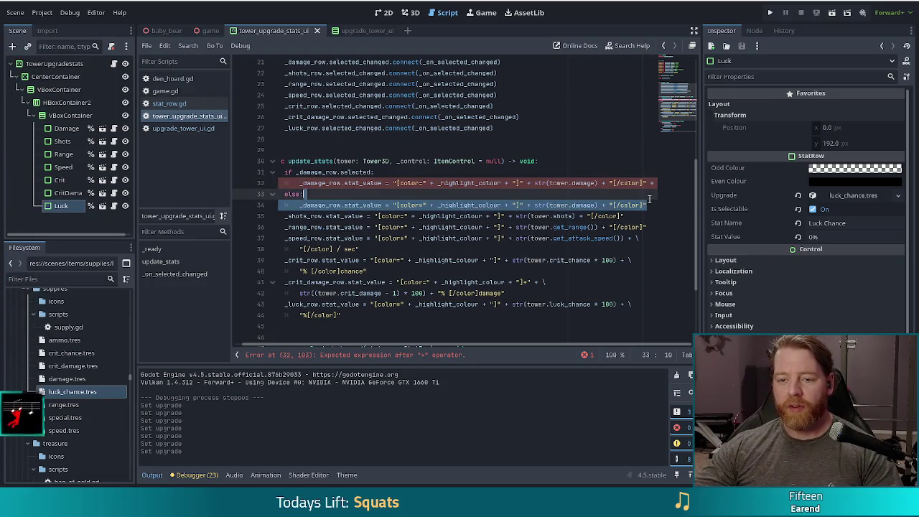
key(alt+Up)
key(alt+Up)
key(alt+Up)
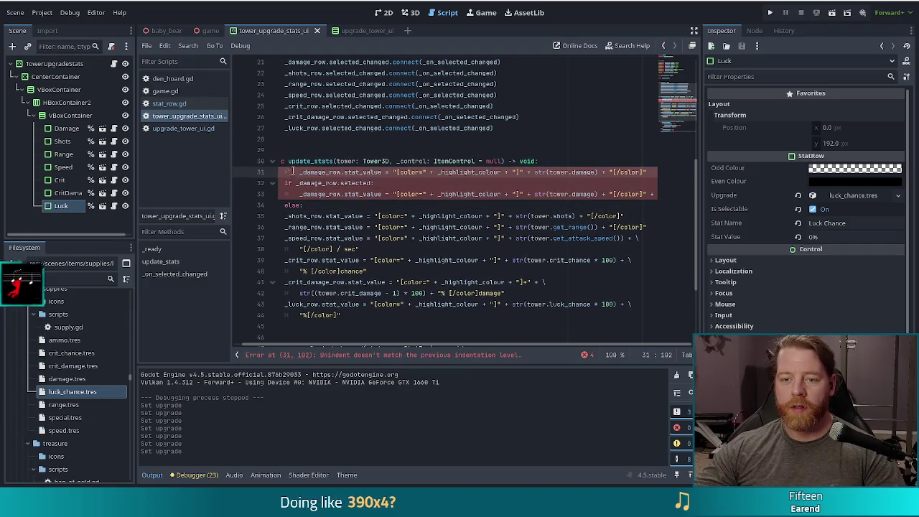
key(ctrl+z)
key(ctrl+z)
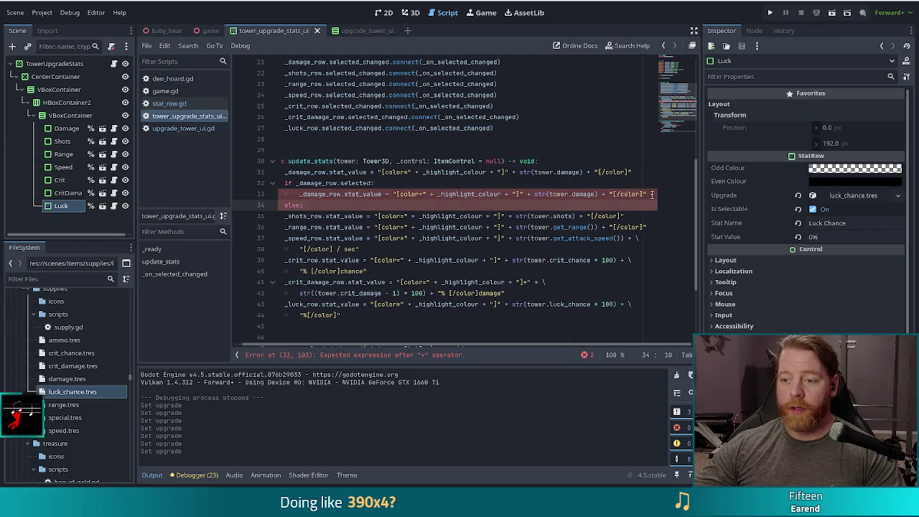
key(BackSpace)
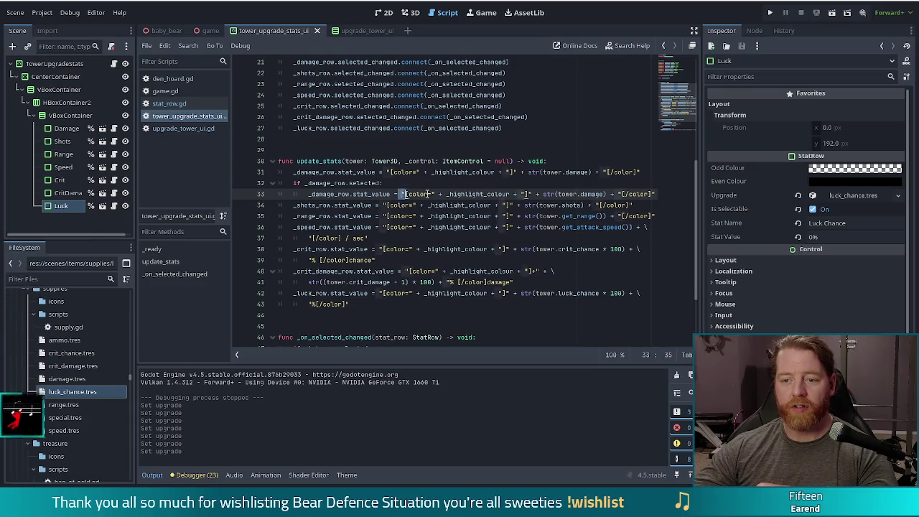
Step: Turn line 33 into a += assignment and strip the highlight colour opening and closing tags
drag(400, 194, 535, 194)
double_click(470, 194)
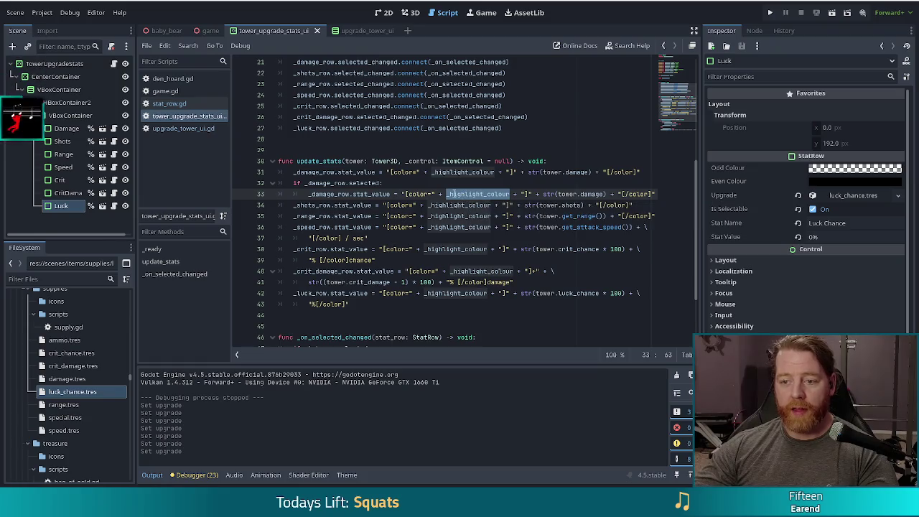
drag(401, 194, 532, 194)
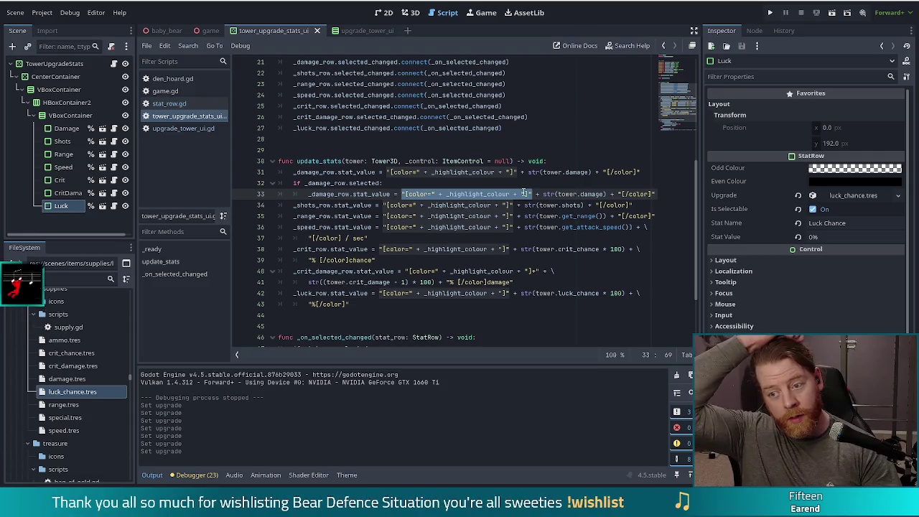
click(394, 194)
text(+)
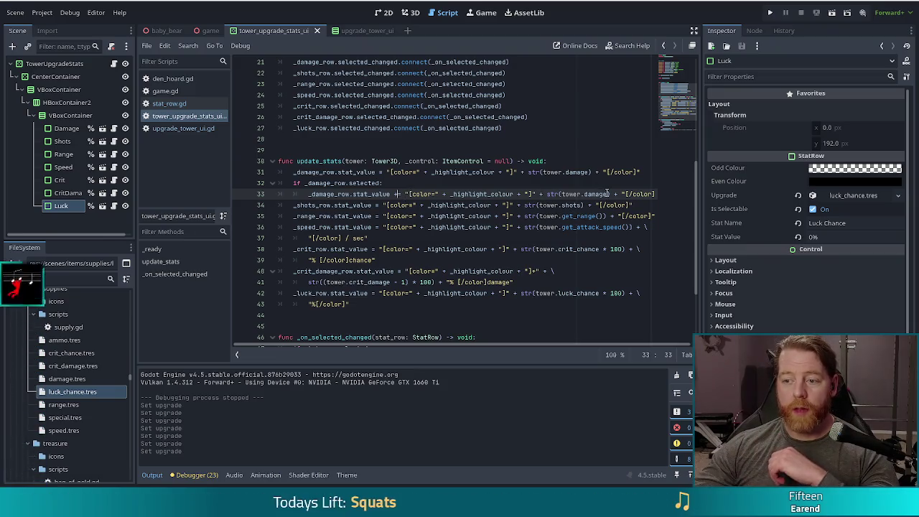
drag(607, 193, 562, 195)
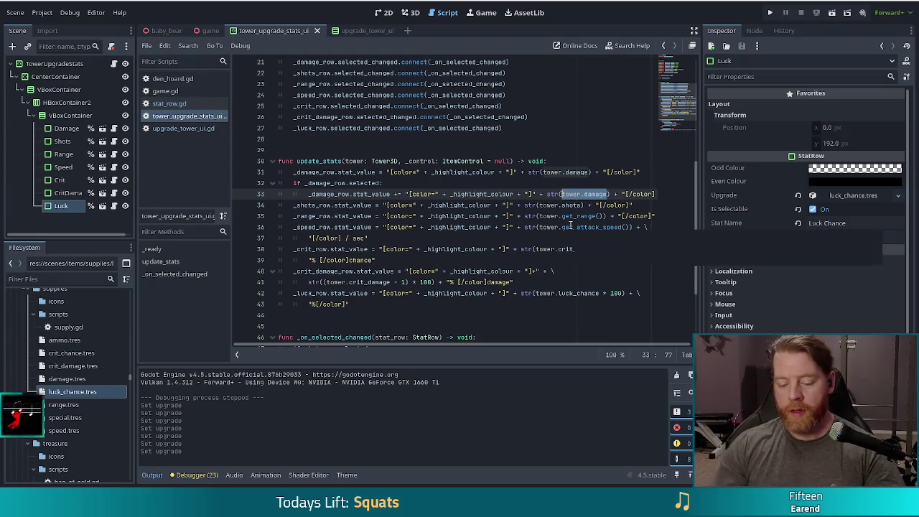
click(520, 194)
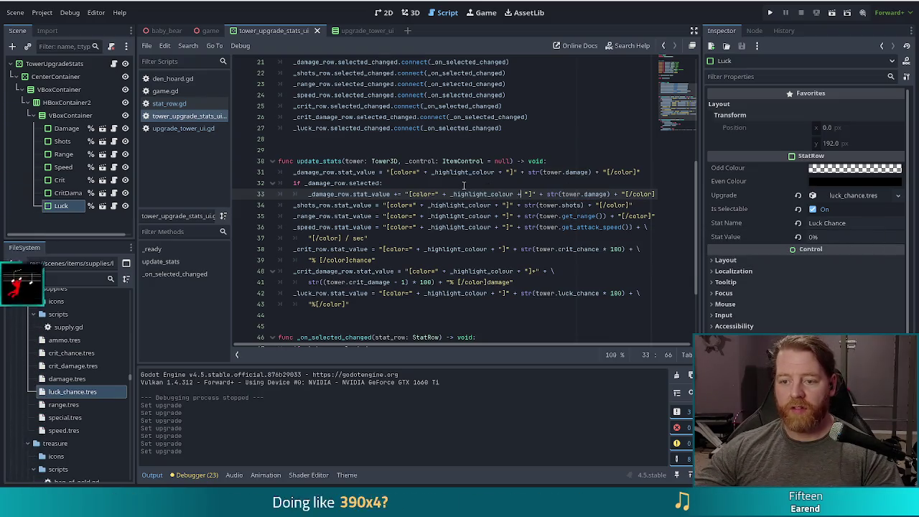
drag(547, 194, 409, 194)
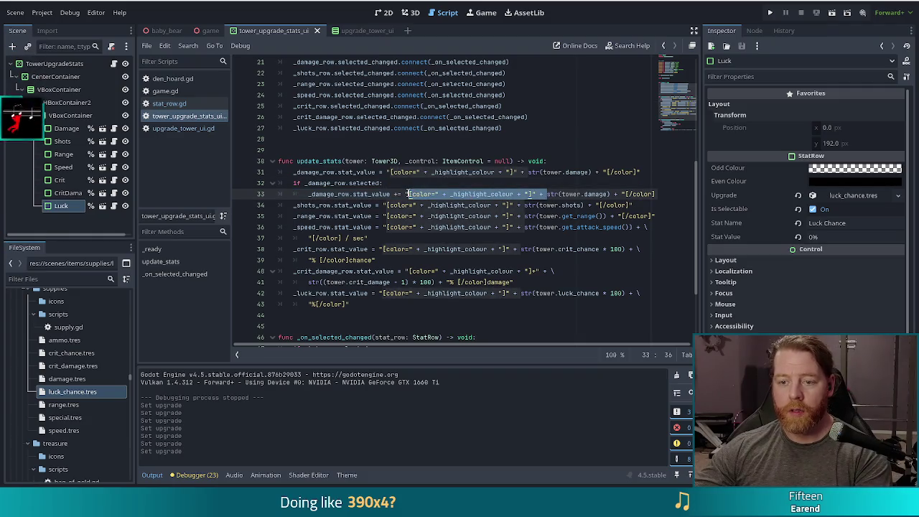
key(BackSpace)
drag(518, 194, 470, 194)
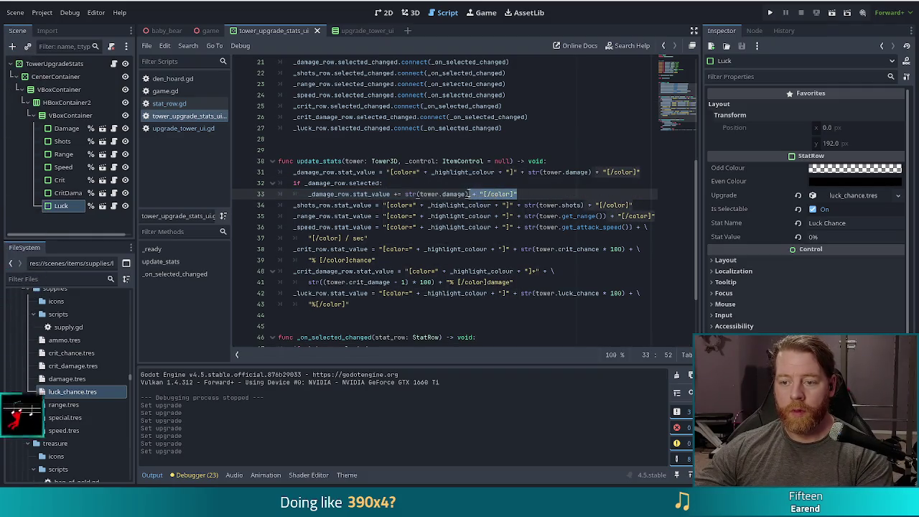
key(BackSpace)
Step: Prefix " > " and add _damage_row.upgrade.damage to tower.damage in str(), then save and run
click(405, 194)
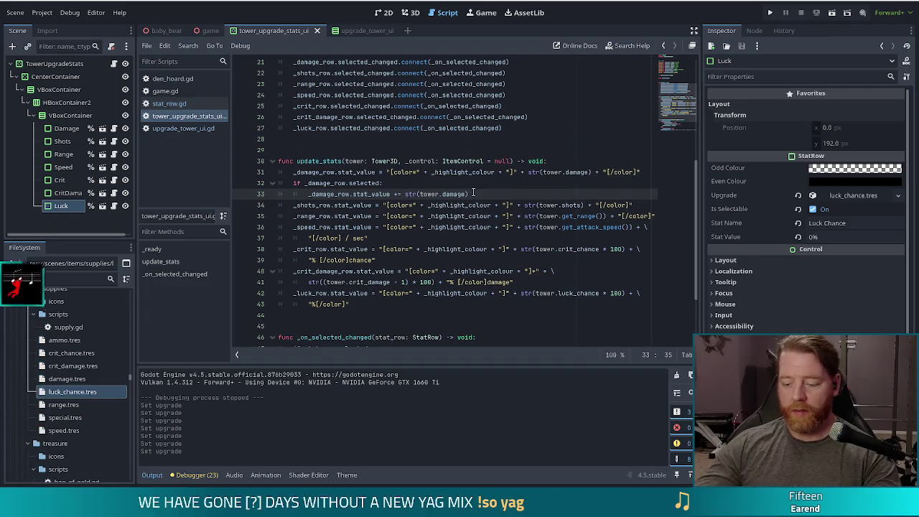
text("" )
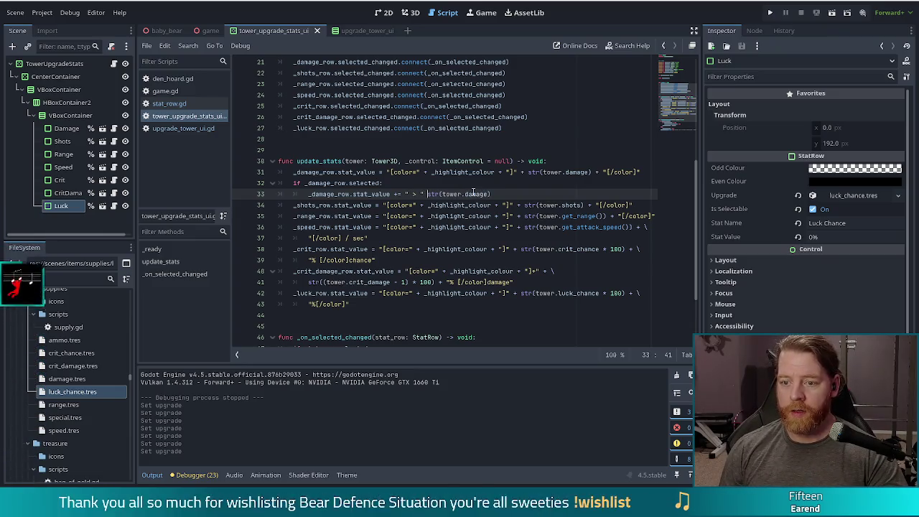
text(>)
key(BackSpace)
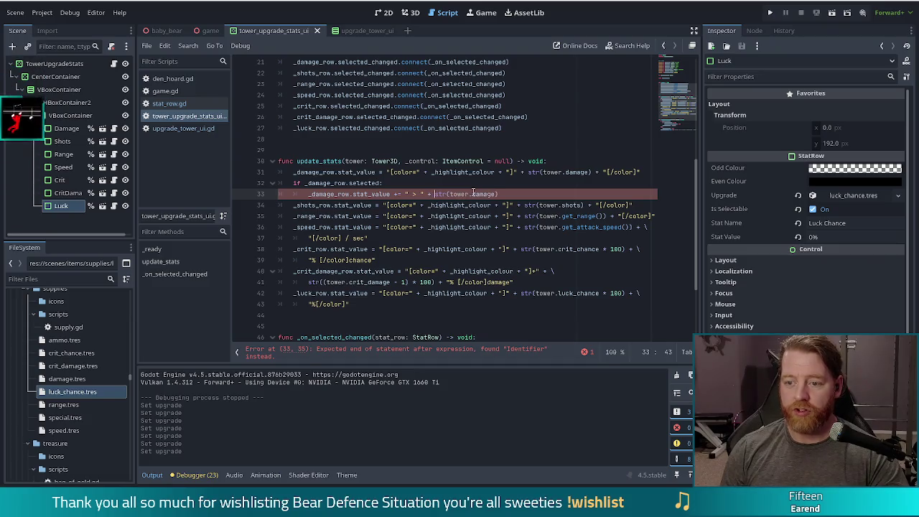
key(Left)
key(ctrl+shift+Left)
key(ctrl+shift+Left)
key(ctrl+shift+Left)
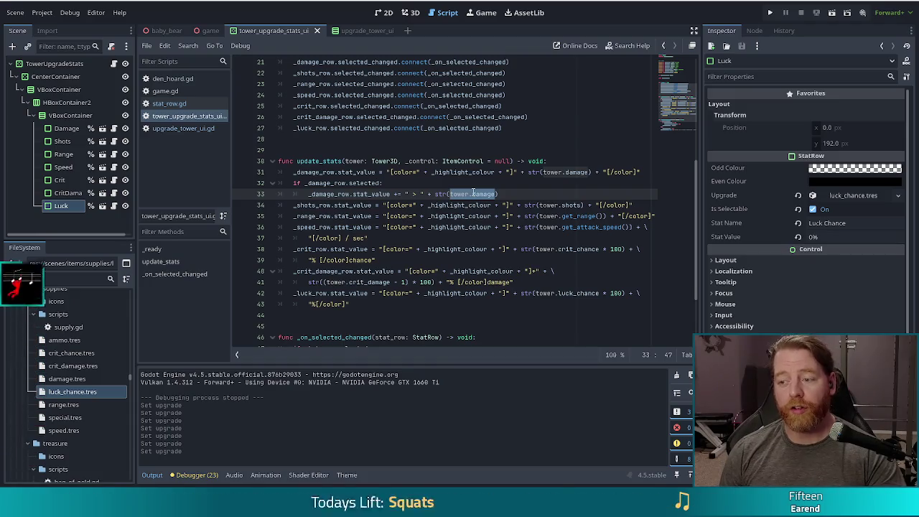
key(Right)
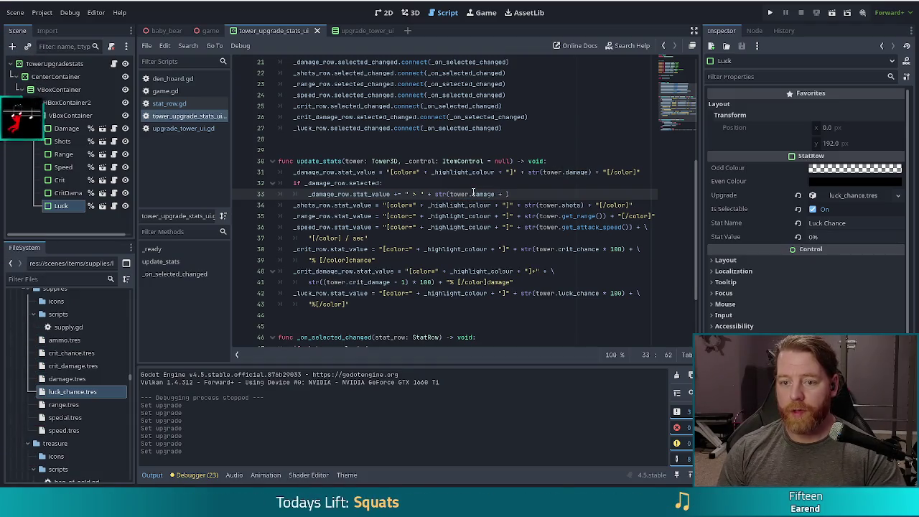
text(_damage_row.up)
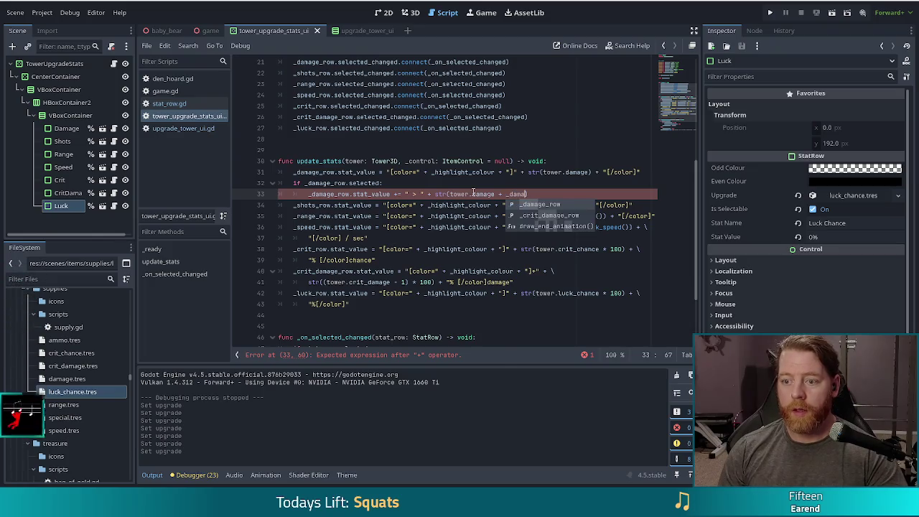
key(Return)
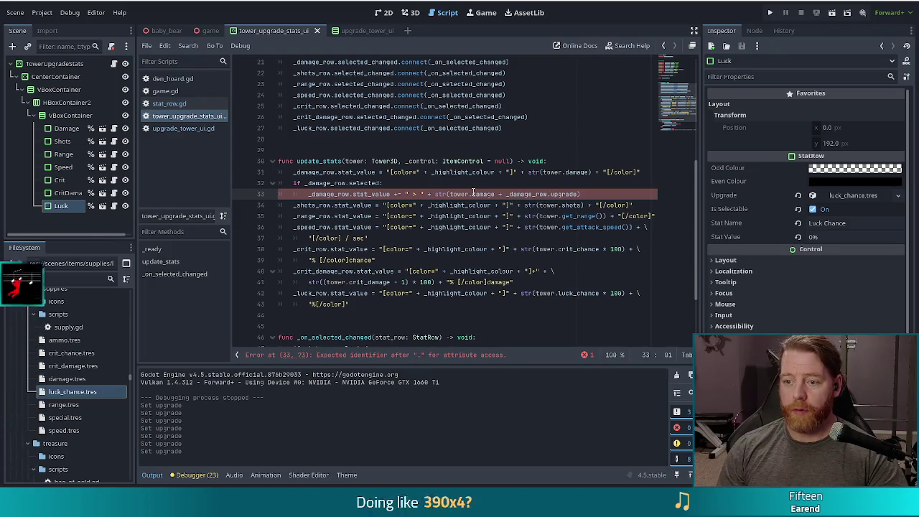
text(.damage)
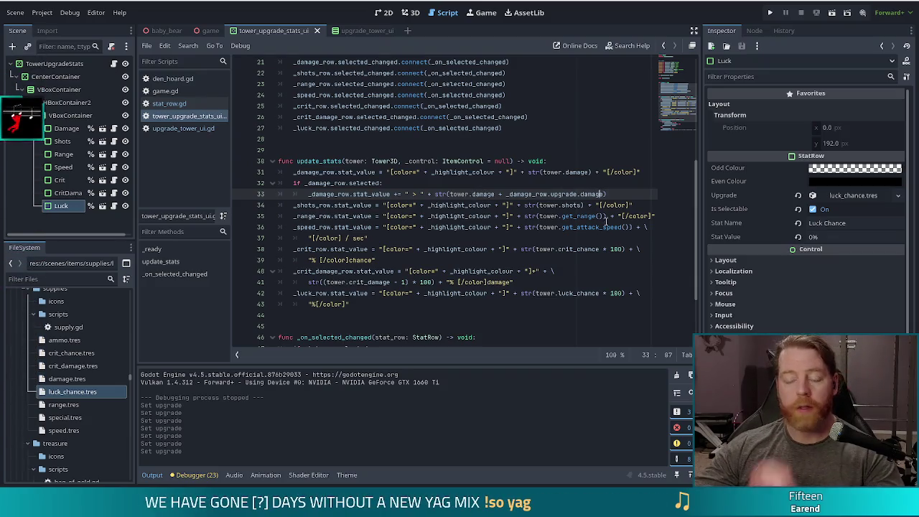
key(End)
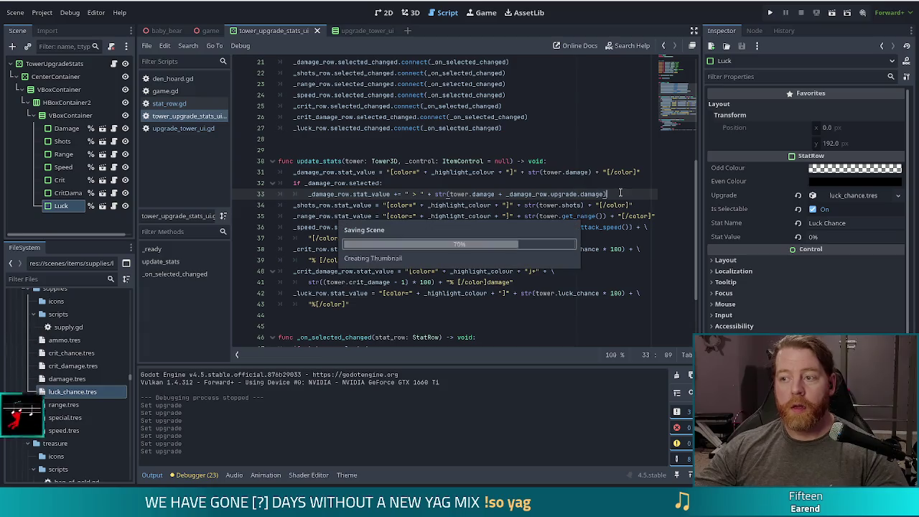
click(770, 12)
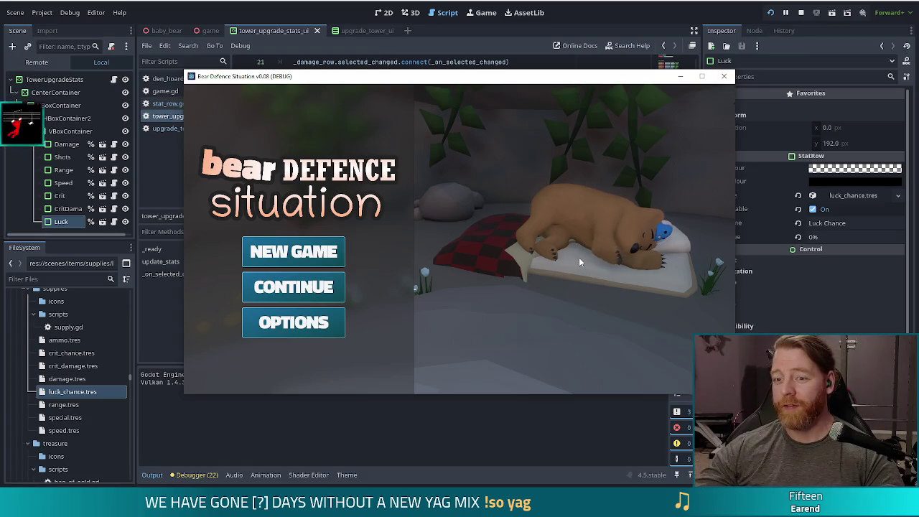
click(310, 251)
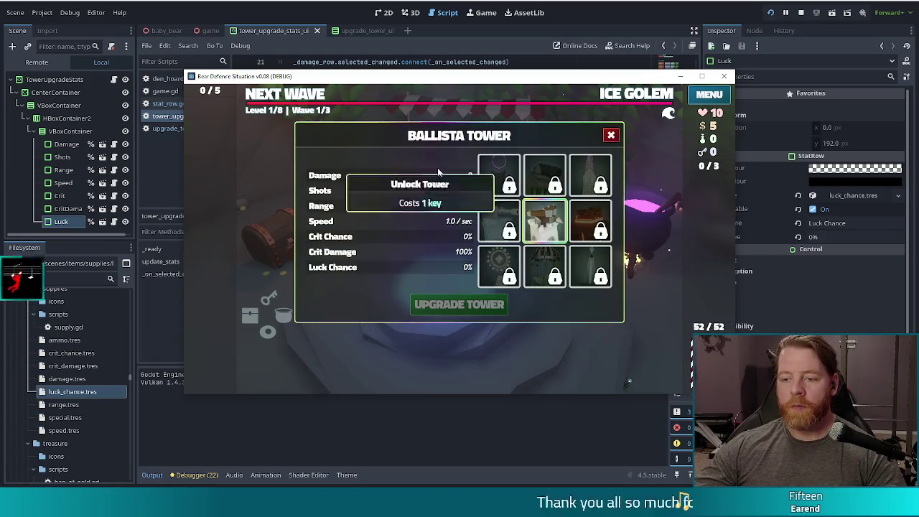
click(287, 98)
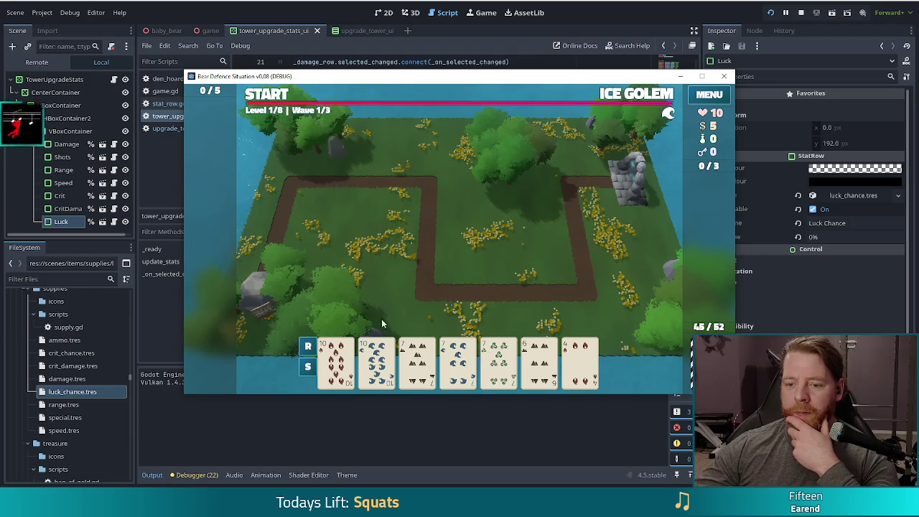
click(800, 12)
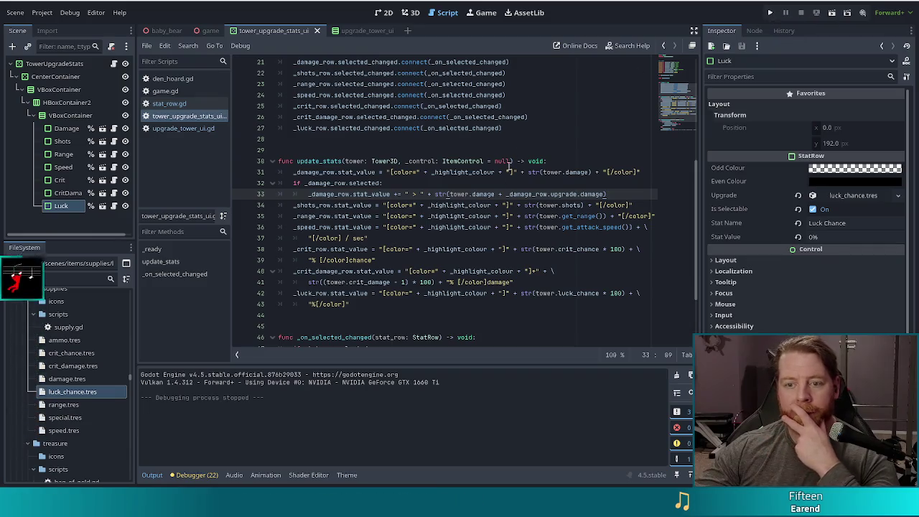
Step: Delete the existing _upgrade_tower_ui.show_dialog() line from game.gd and save
click(411, 206)
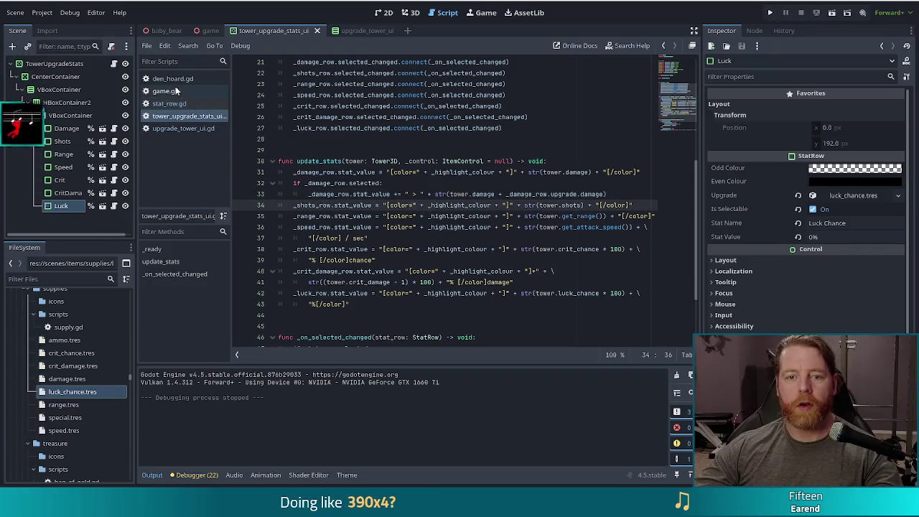
click(165, 91)
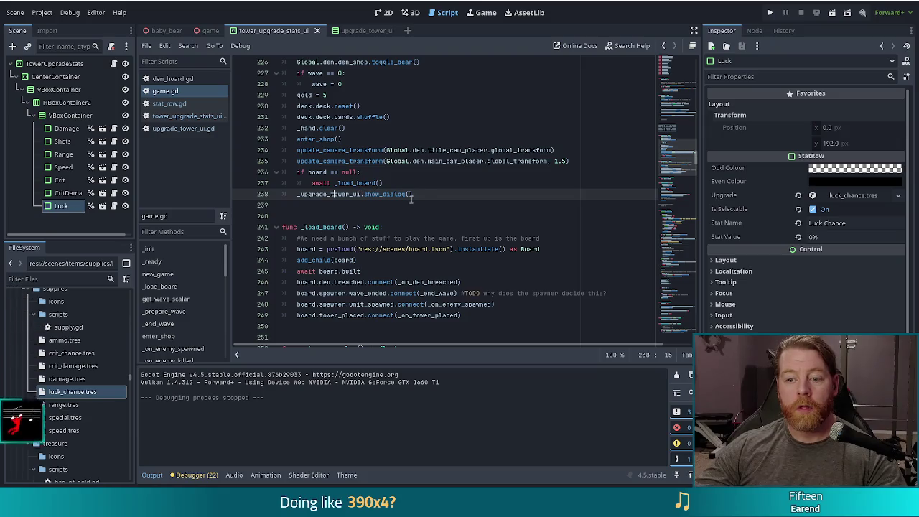
drag(409, 198, 425, 183)
key(BackSpace)
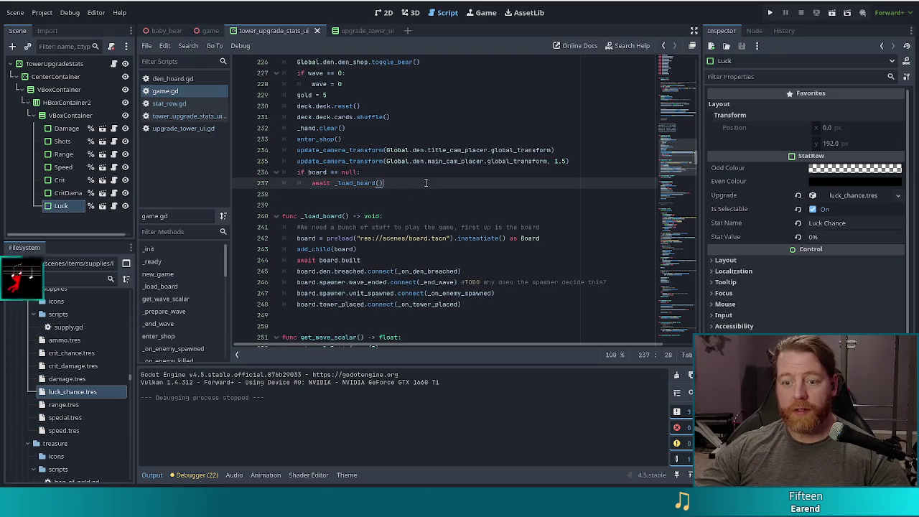
key(ctrl+s)
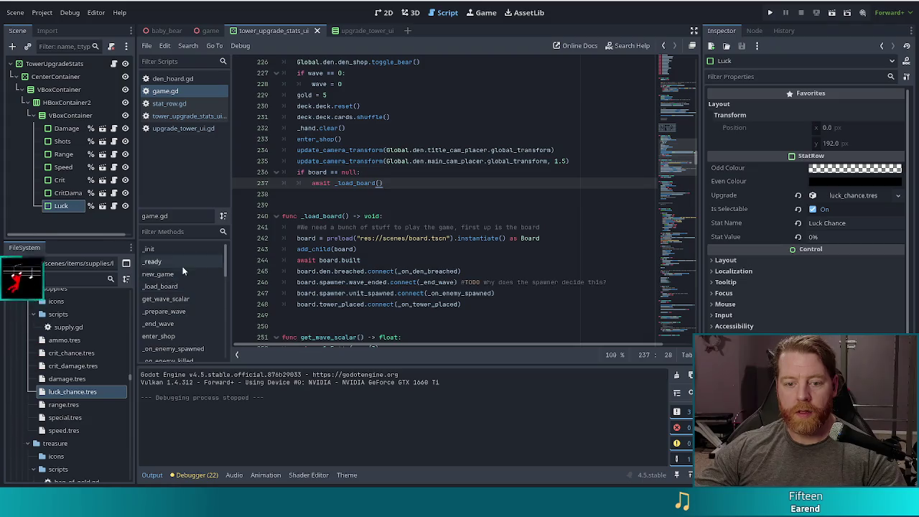
Step: Add _upgrade_tower_ui.show_dialog() after draw_cards() in _prepare_wave, save game.gd, and run the project
click(175, 312)
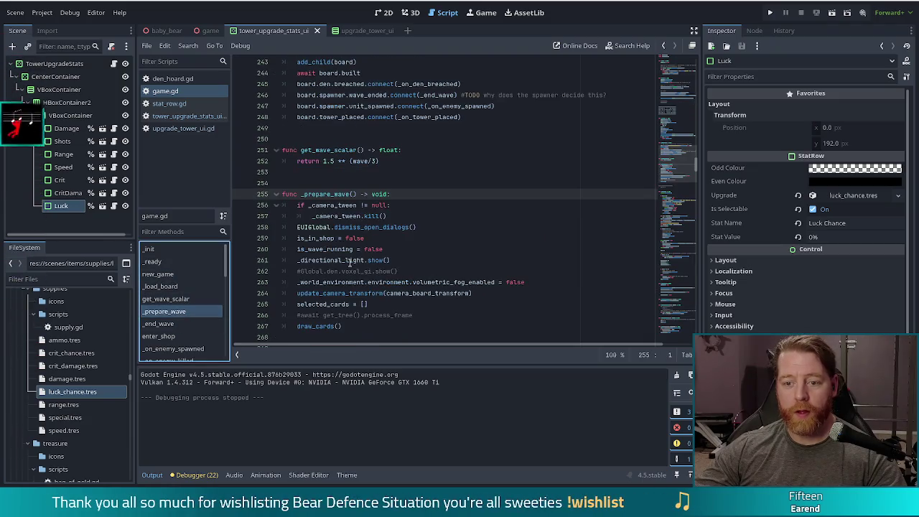
scroll(423, 246, down, 1)
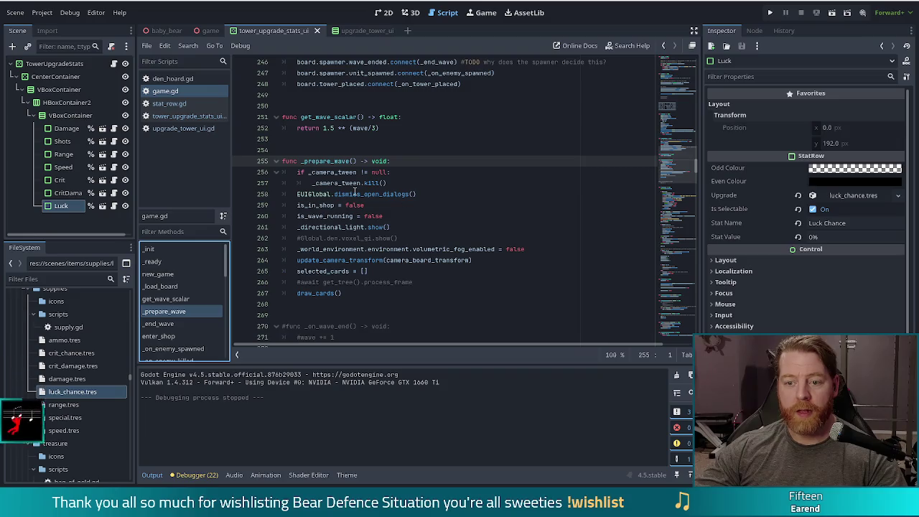
click(356, 295)
key(Return)
key(Return)
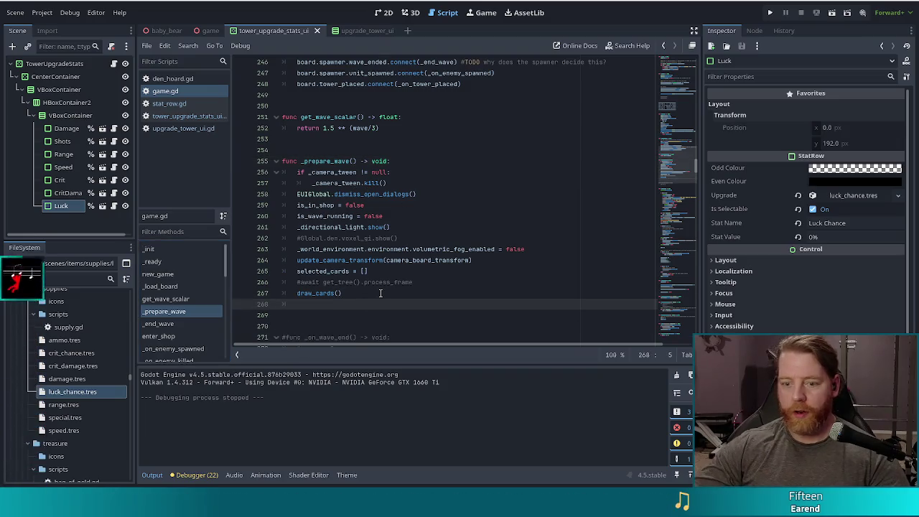
text(_upgrade_tower_ui.show_dialog())
key(Up)
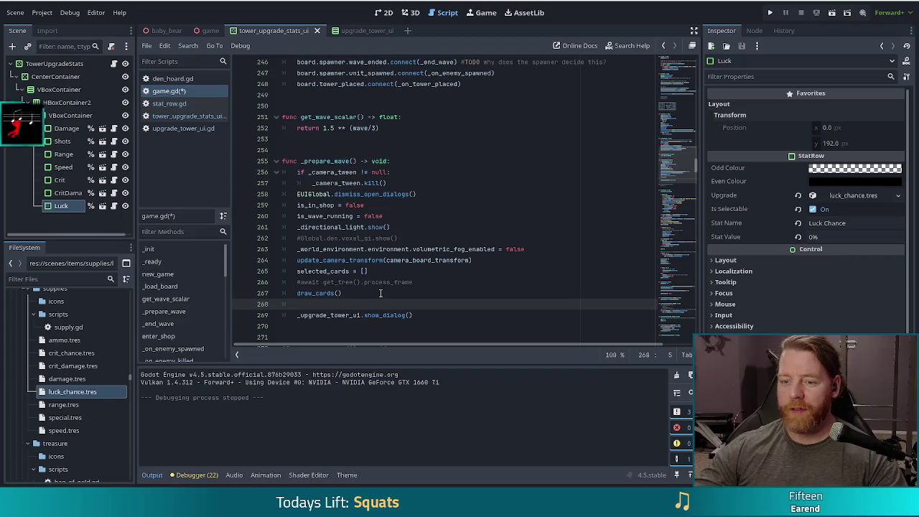
key(BackSpace)
key(BackSpace)
key(ctrl+s)
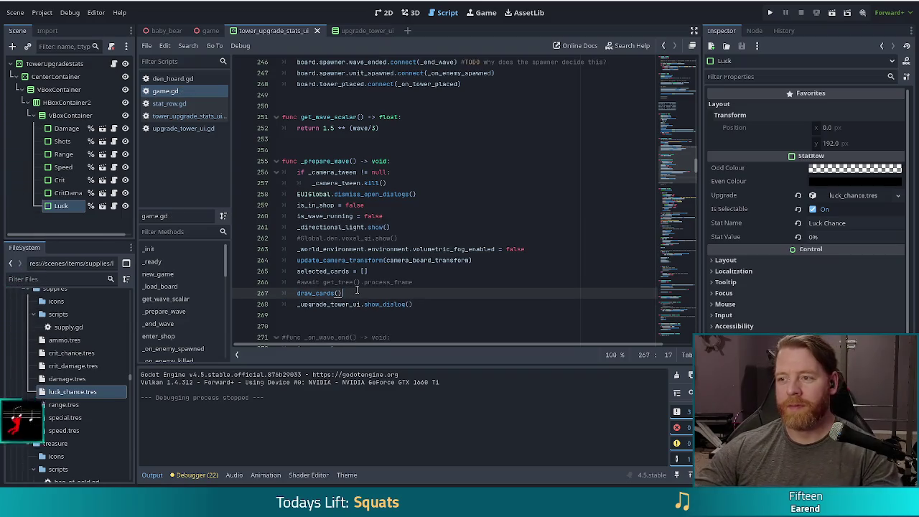
click(769, 13)
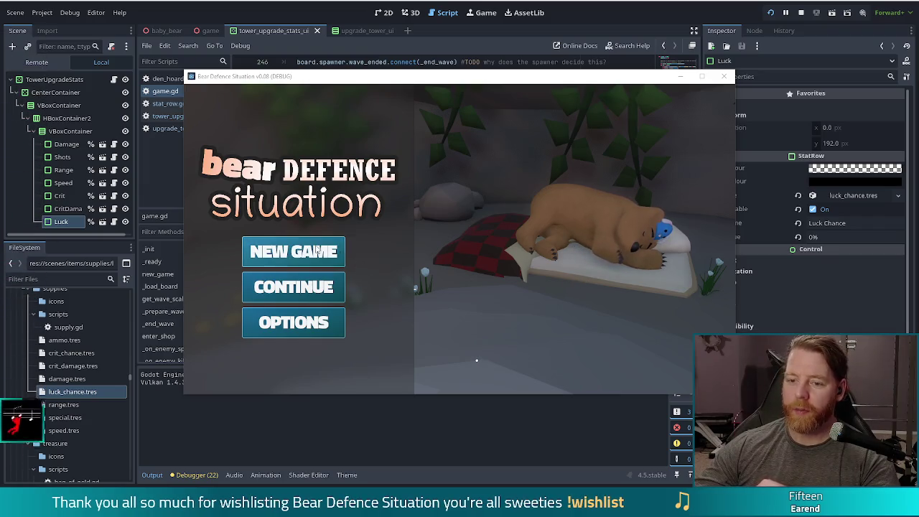
Step: Start a new game, toggle the Ballista Tower's Damage row on, off and on, then open stat_row.gd
click(294, 251)
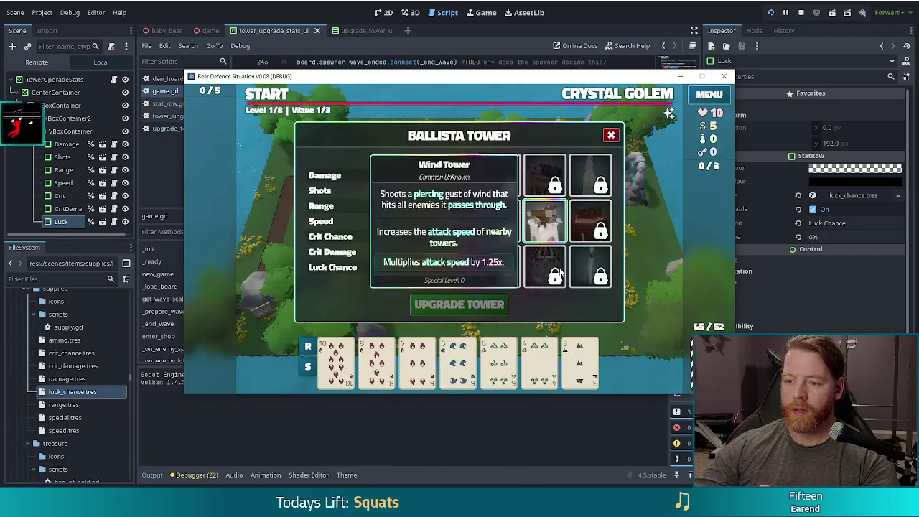
click(386, 178)
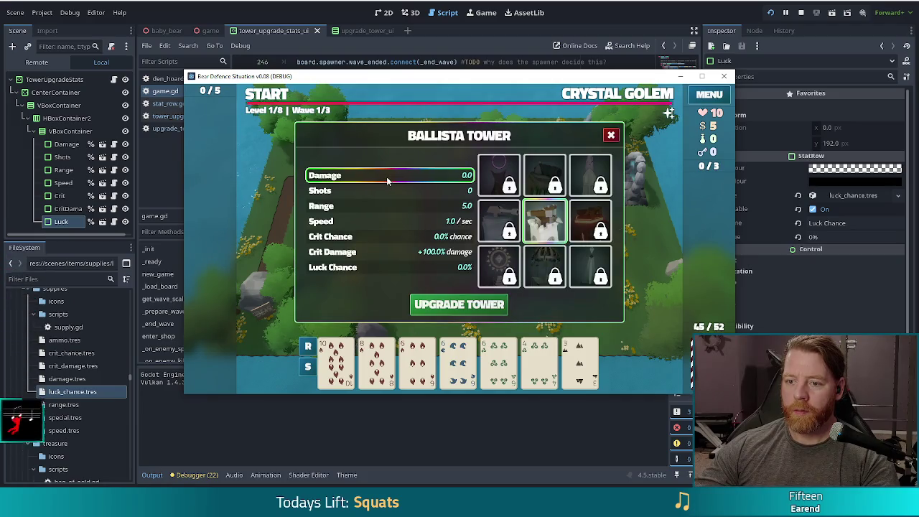
click(387, 176)
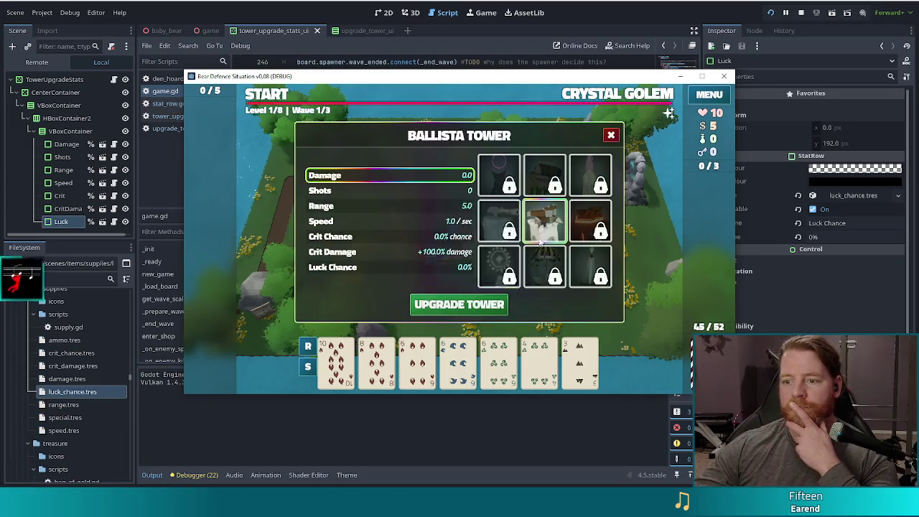
click(387, 177)
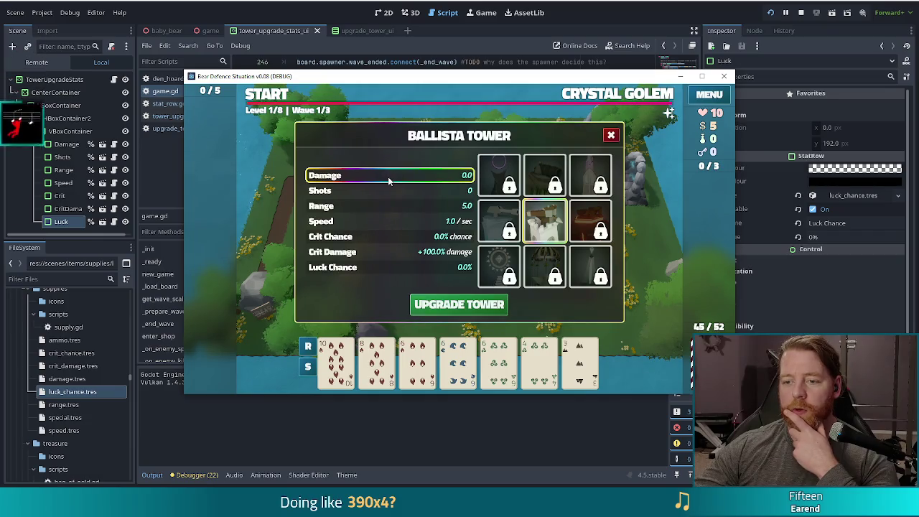
key(alt+Tab)
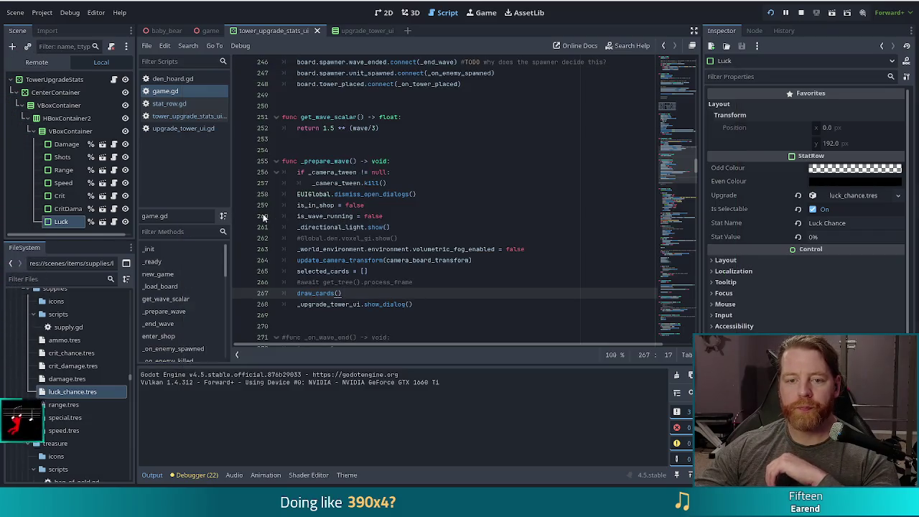
click(179, 104)
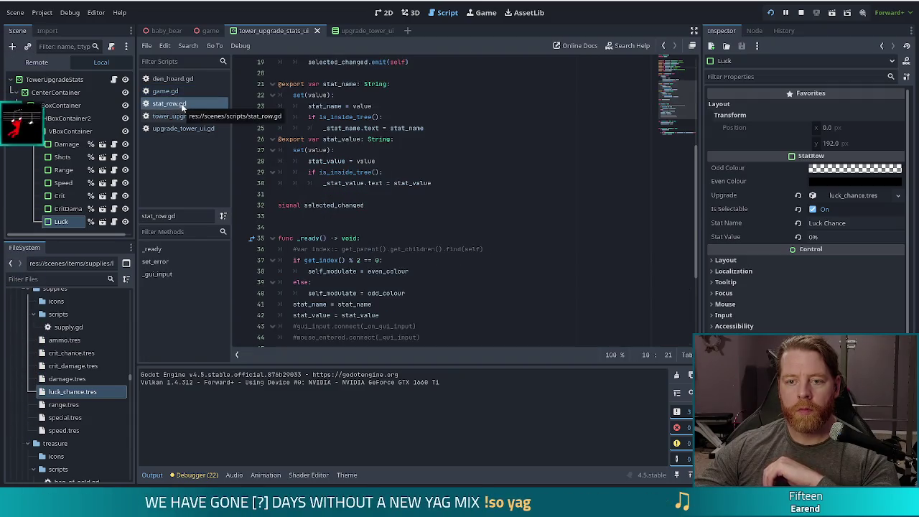
Step: Inspect lines 33 and 32 of update_stats in tower_upgrade_stats_ui.gd, then bring the game window forward
click(183, 116)
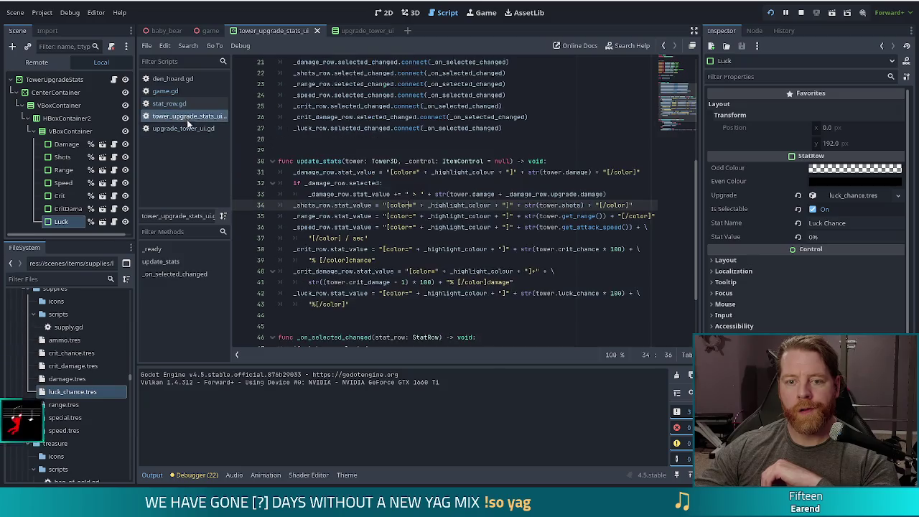
click(387, 194)
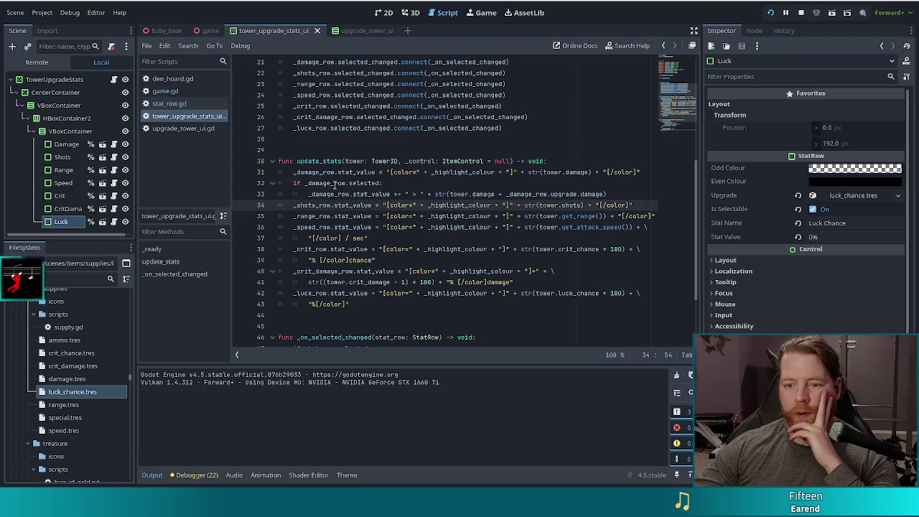
click(335, 184)
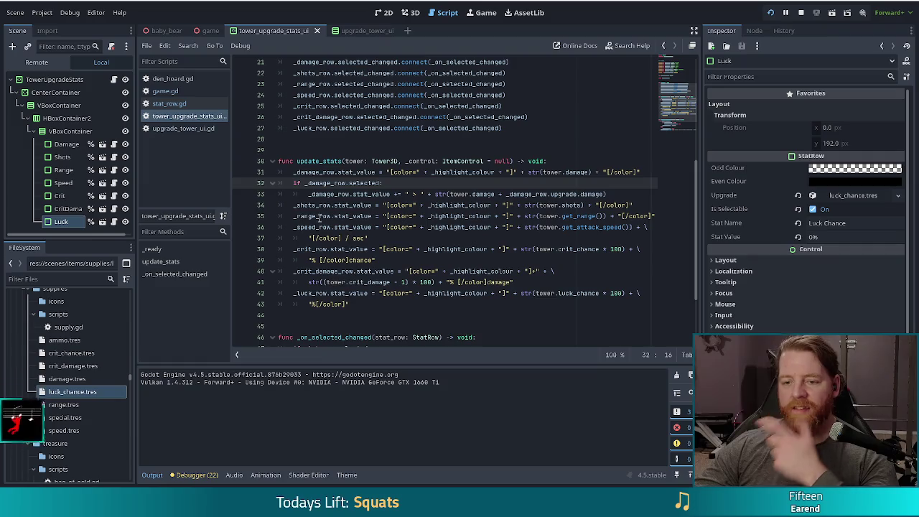
key(F5)
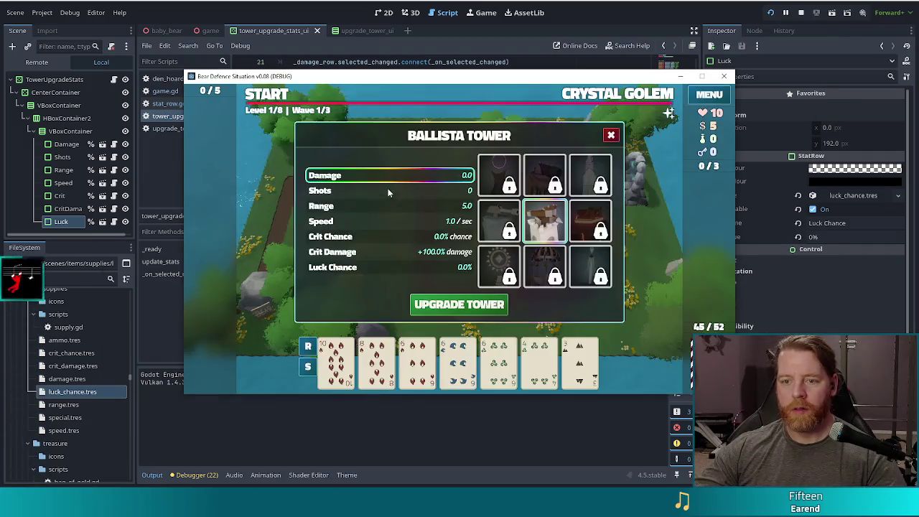
Step: Select the Damage row and the Ballista tile in the game's upgrade dialog, switching between game and editor
click(449, 177)
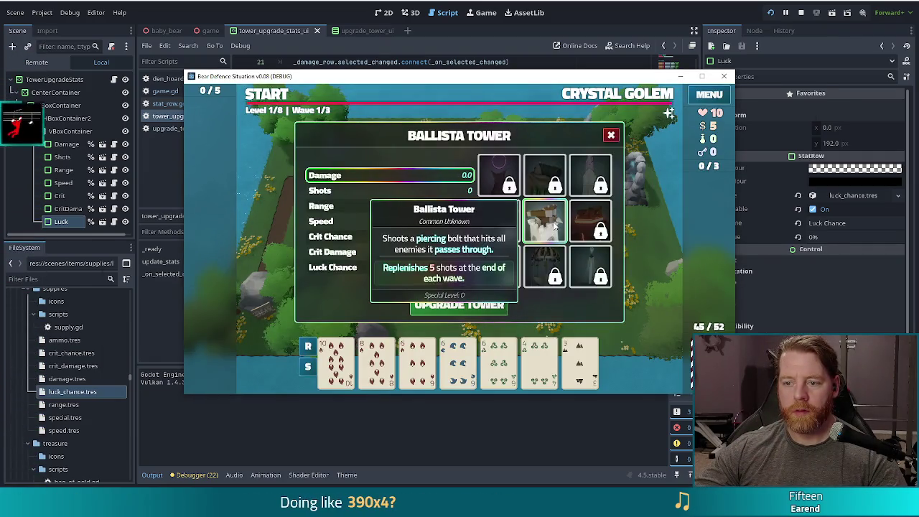
mouse_move(547, 221)
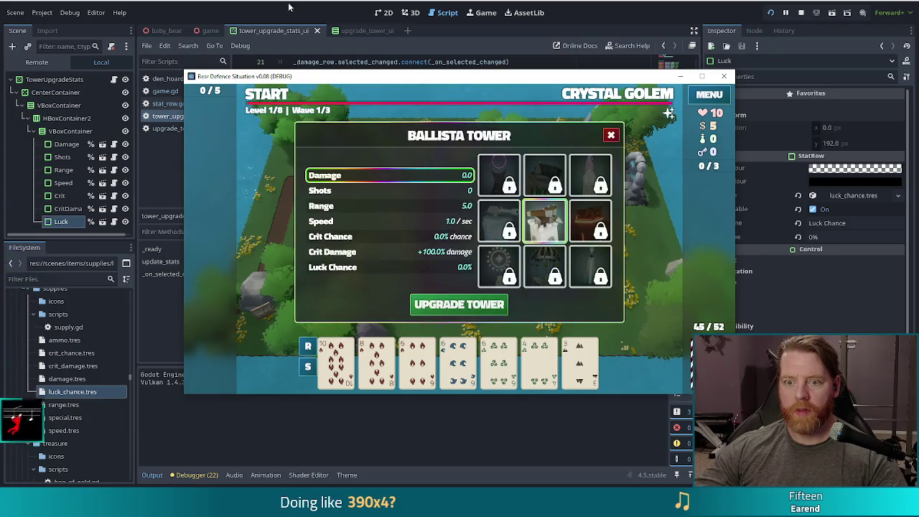
key(F8)
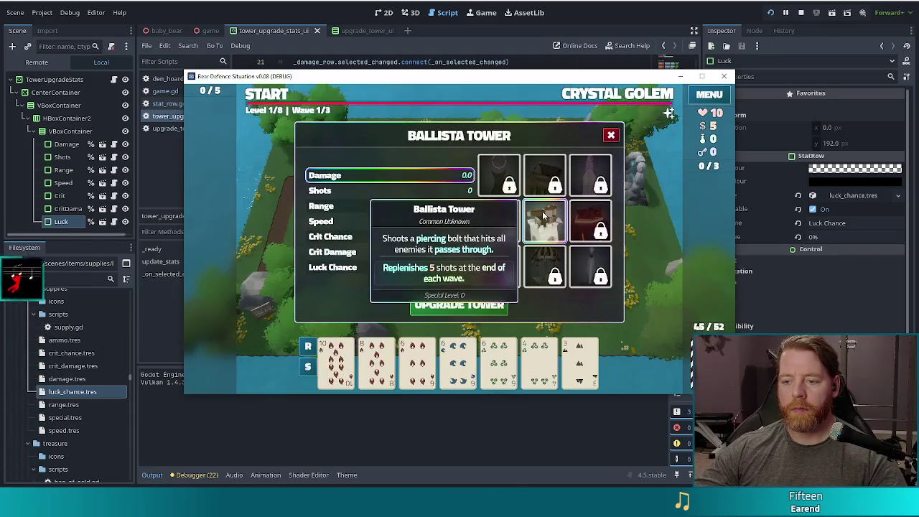
click(540, 224)
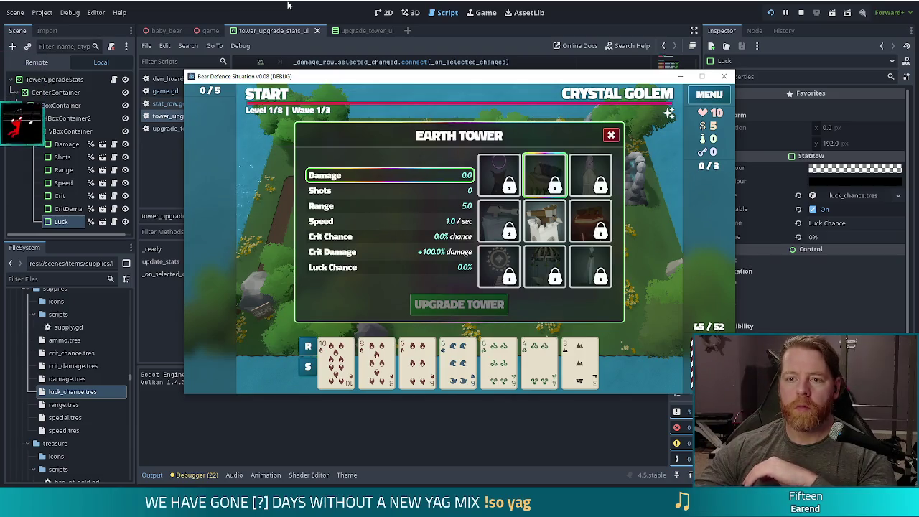
click(287, 5)
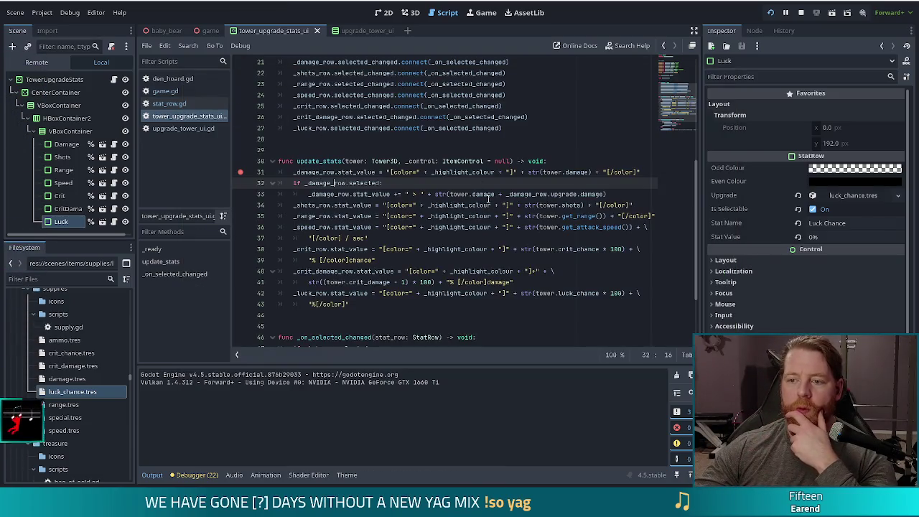
key(alt+Tab)
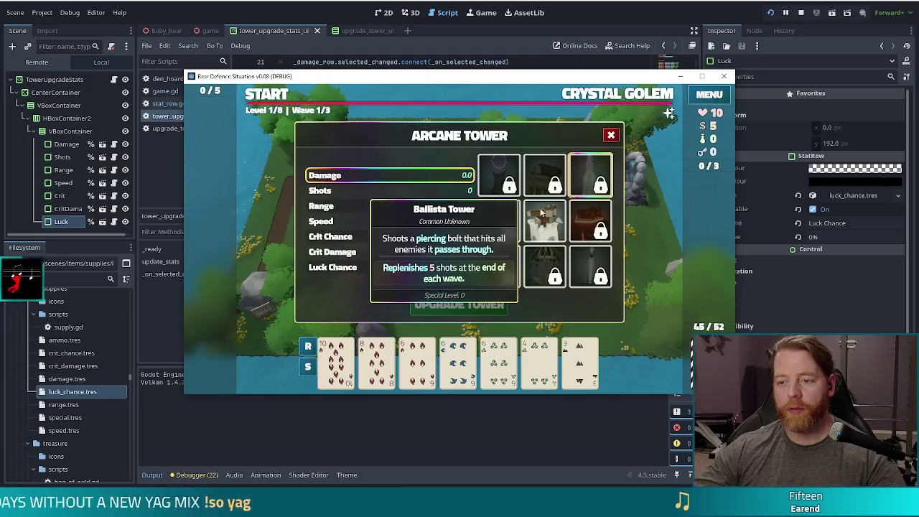
key(alt+Tab)
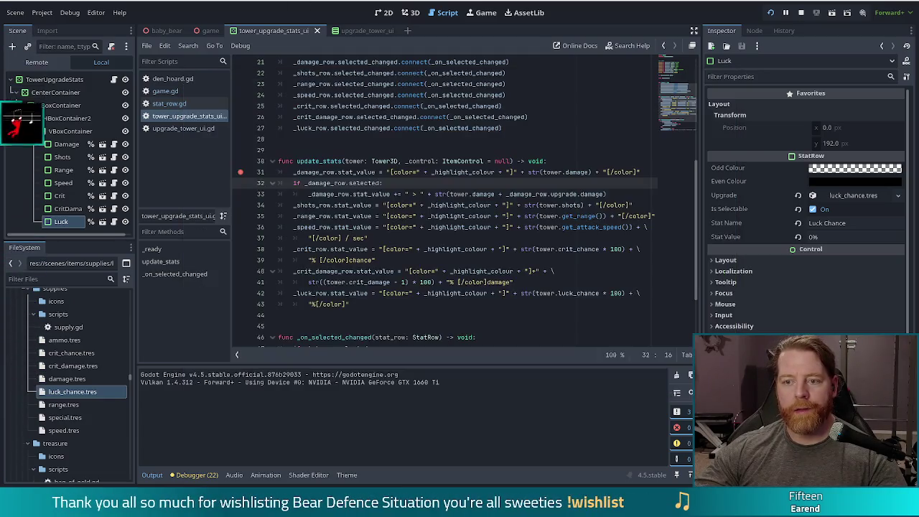
click(183, 128)
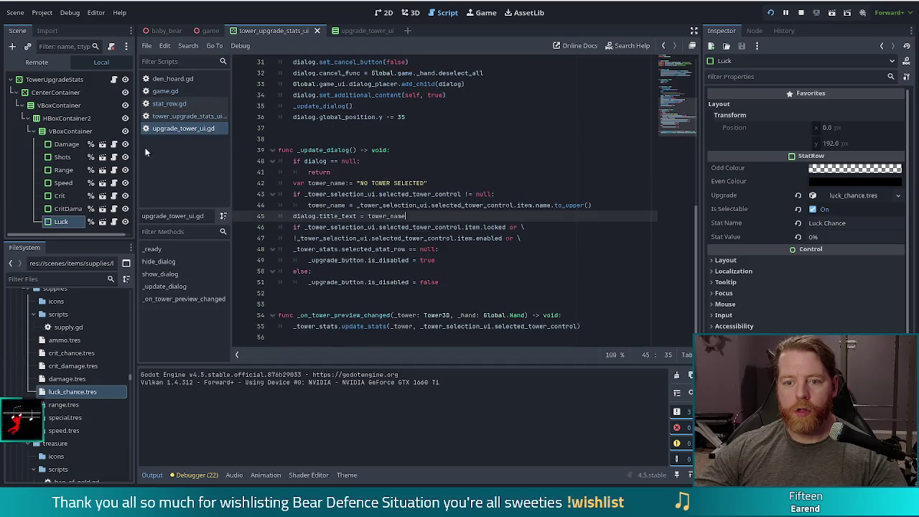
scroll(450, 233, up, 2)
click(419, 208)
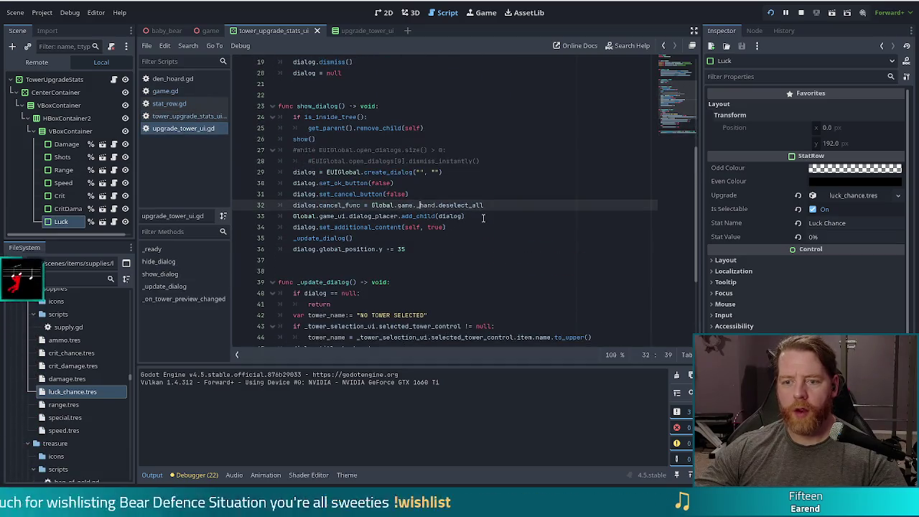
scroll(464, 207, up, 3)
scroll(464, 207, up, 1)
click(377, 117)
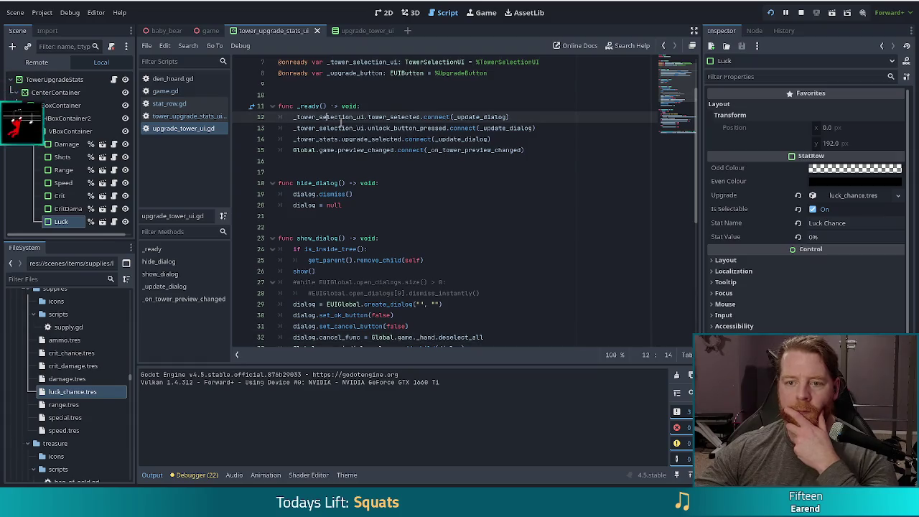
click(483, 117)
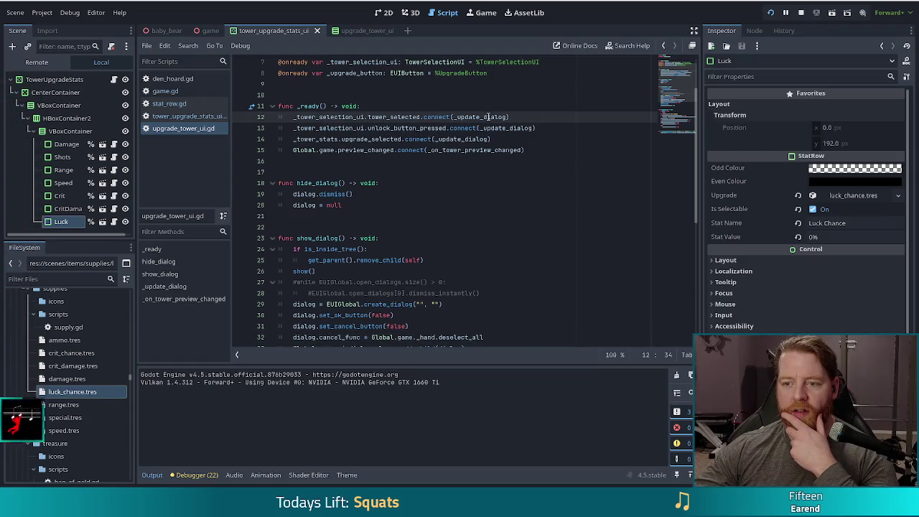
scroll(460, 169, down, 6)
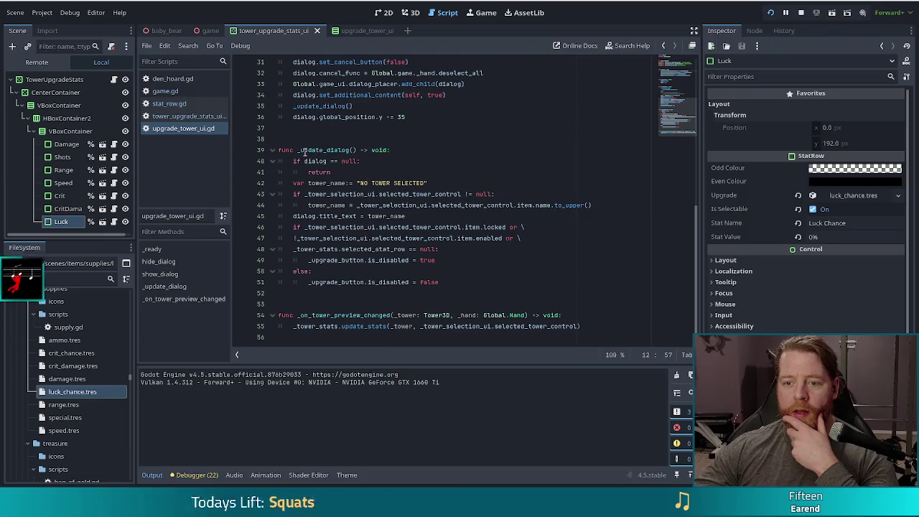
click(572, 206)
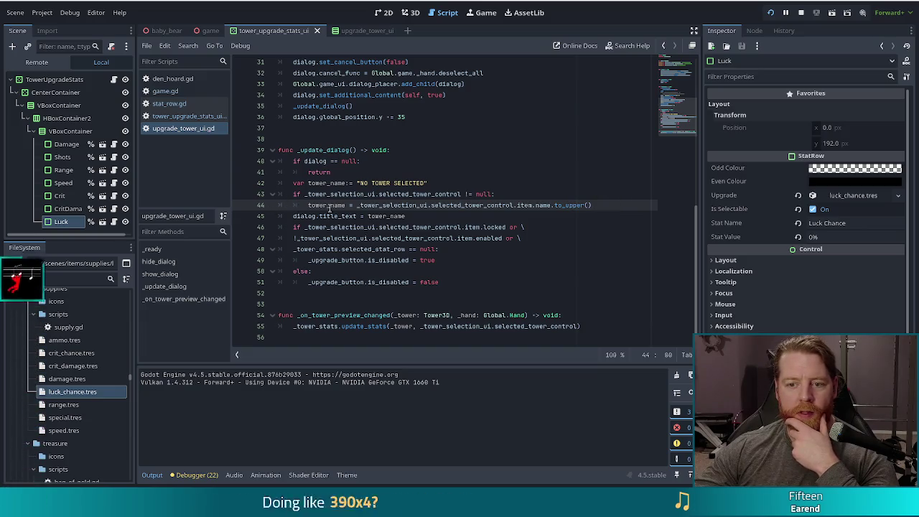
click(342, 260)
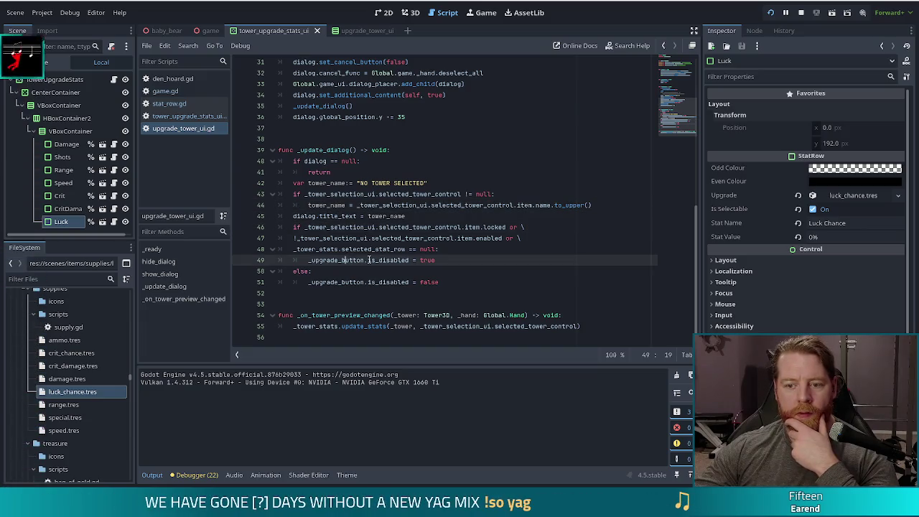
click(457, 282)
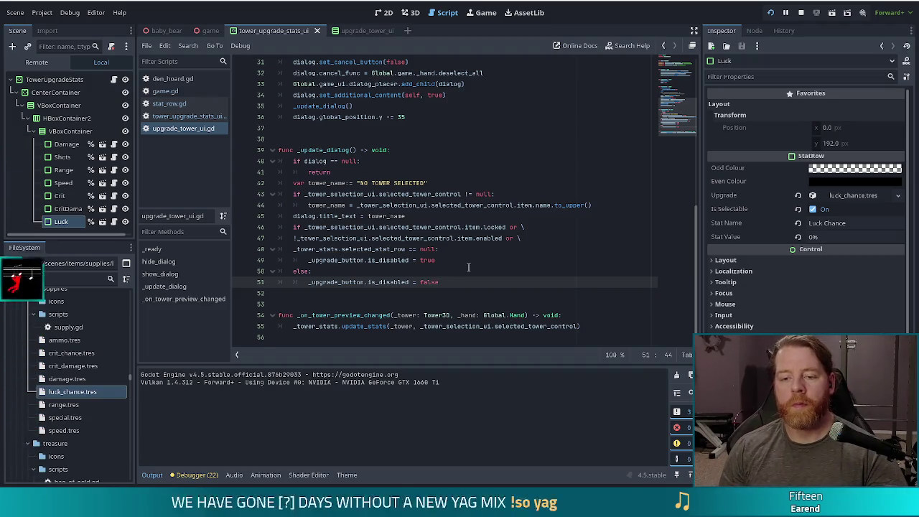
key(Return)
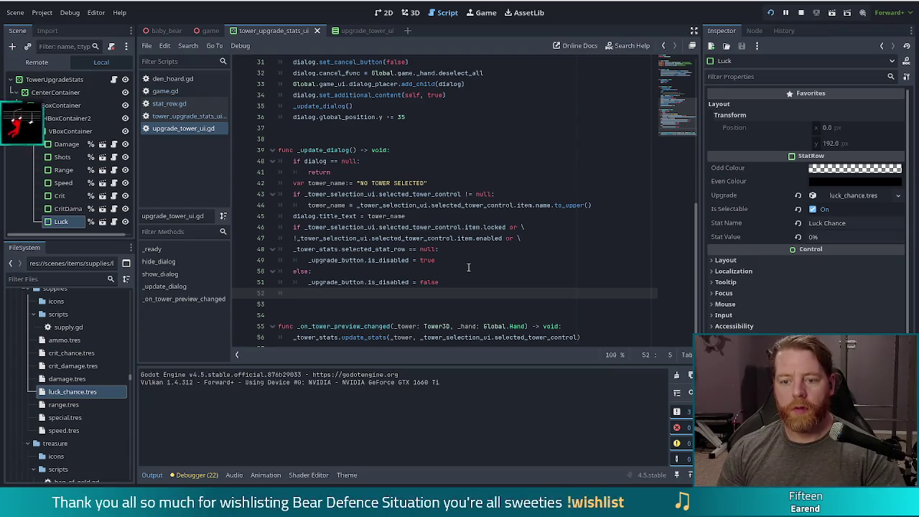
text(to)
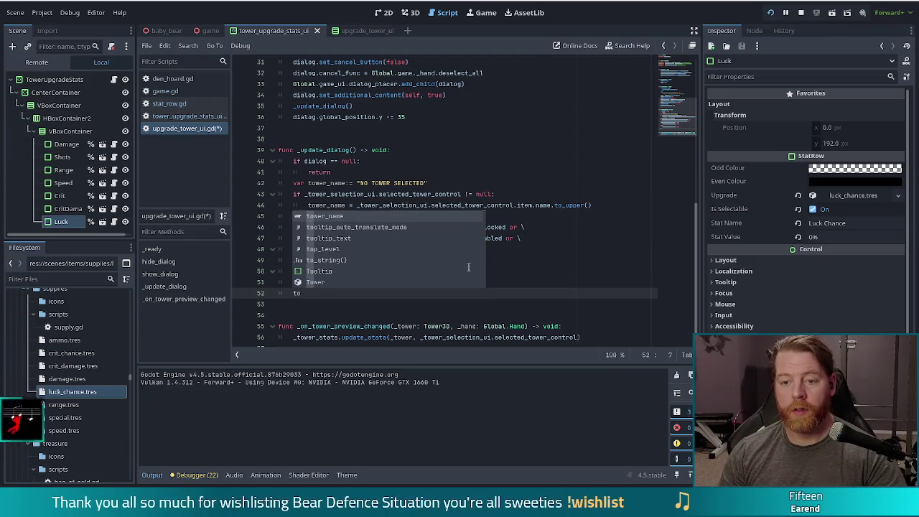
text(wer_stats)
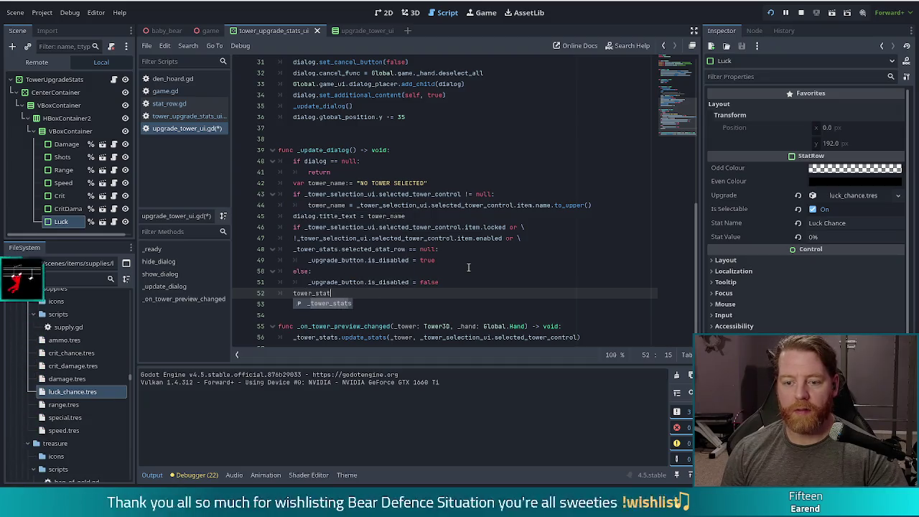
key(Return)
text(.up)
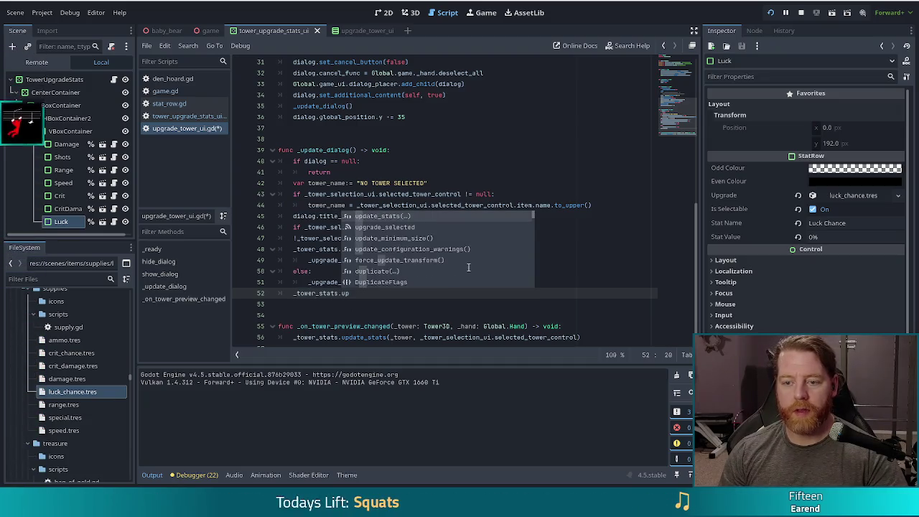
key(Return)
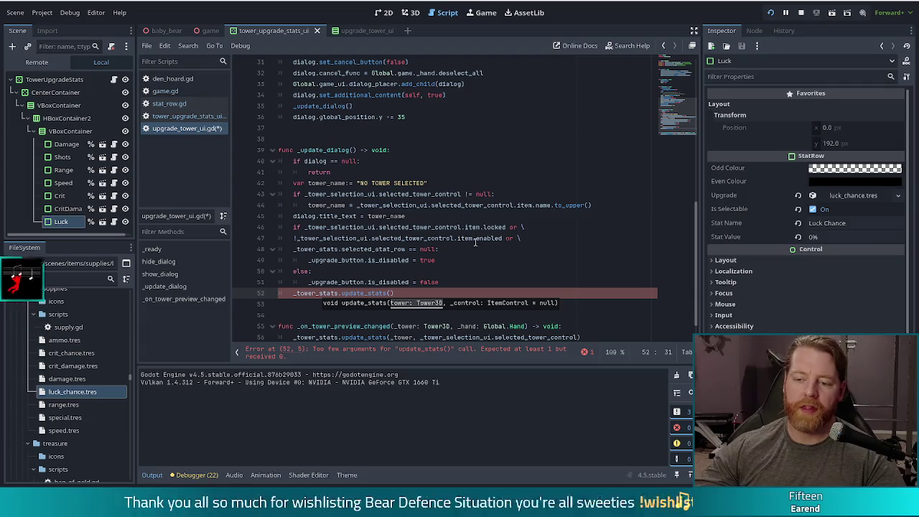
mouse_move(378, 297)
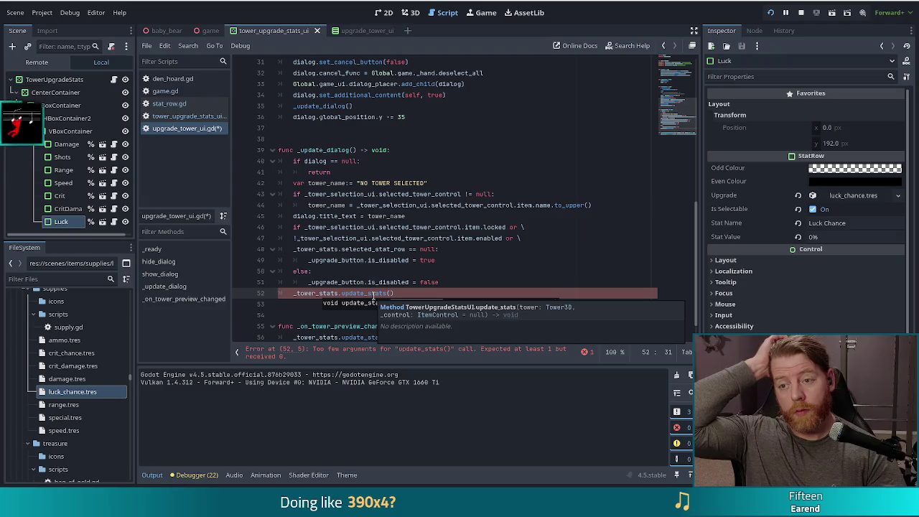
key(Right)
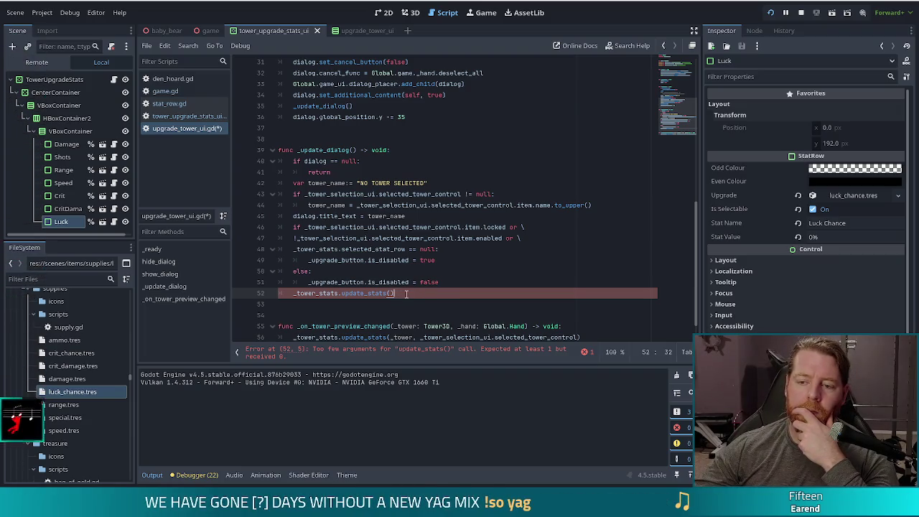
click(345, 293)
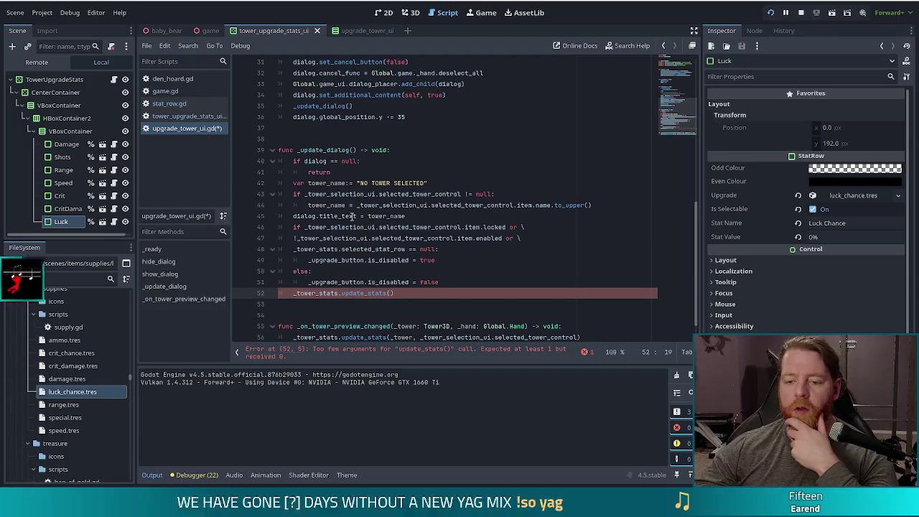
scroll(352, 216, down, 1)
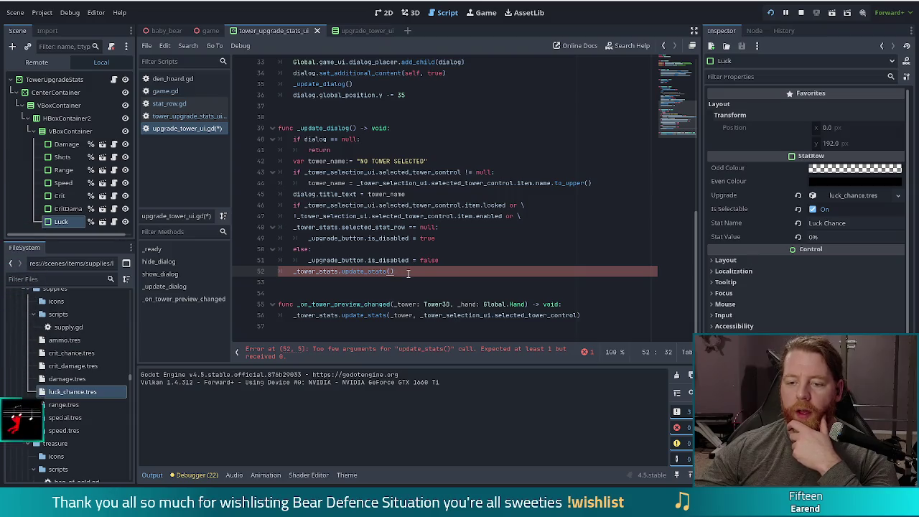
key(ctrl+shift+k)
key(ctrl+s)
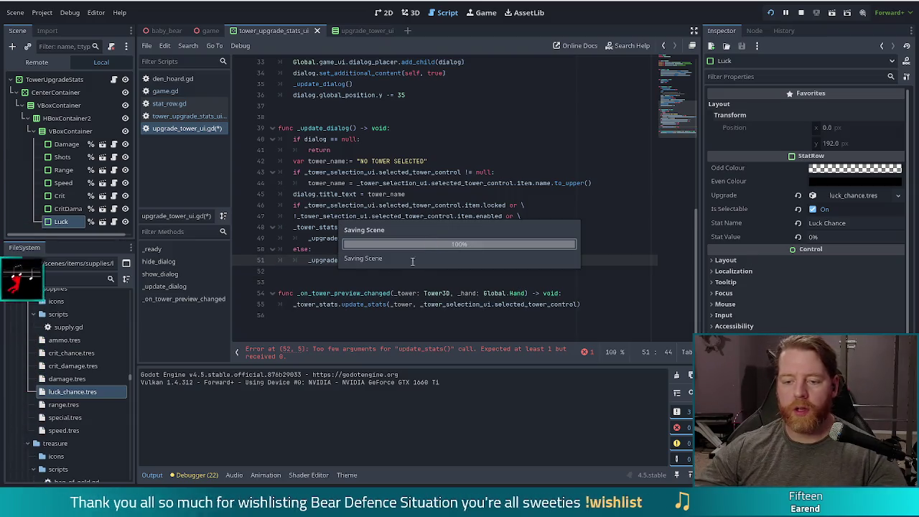
click(365, 326)
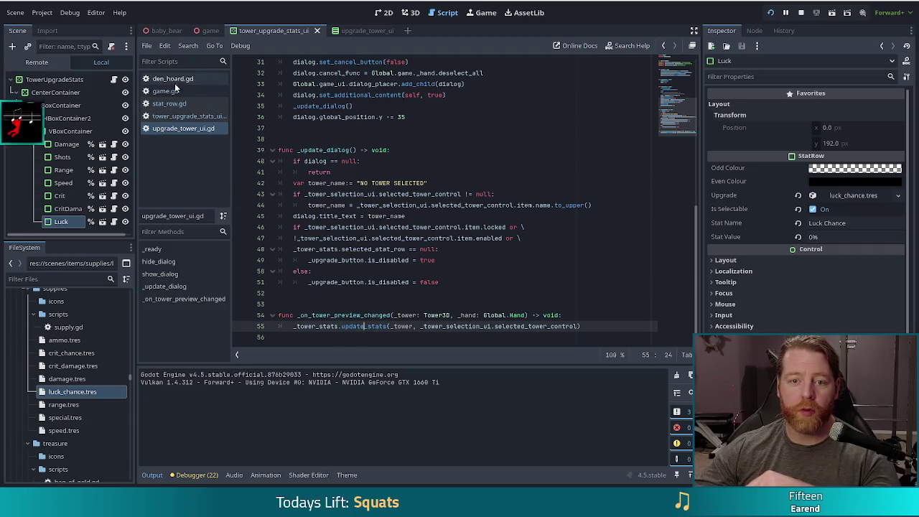
Step: In game.gd's _ready, duplicate the _selected_hand_ui tower_selected connect line onto line 208
click(172, 90)
drag(676, 160, 676, 106)
click(416, 276)
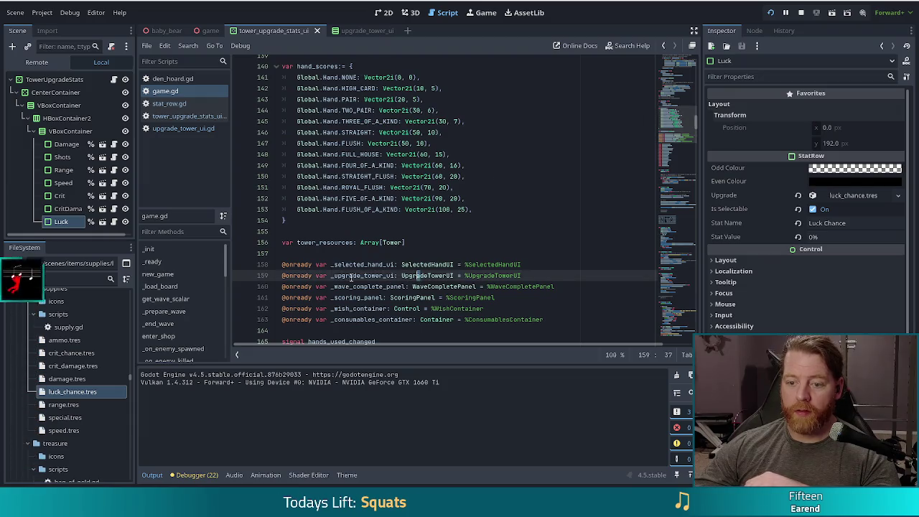
scroll(373, 215, down, 7)
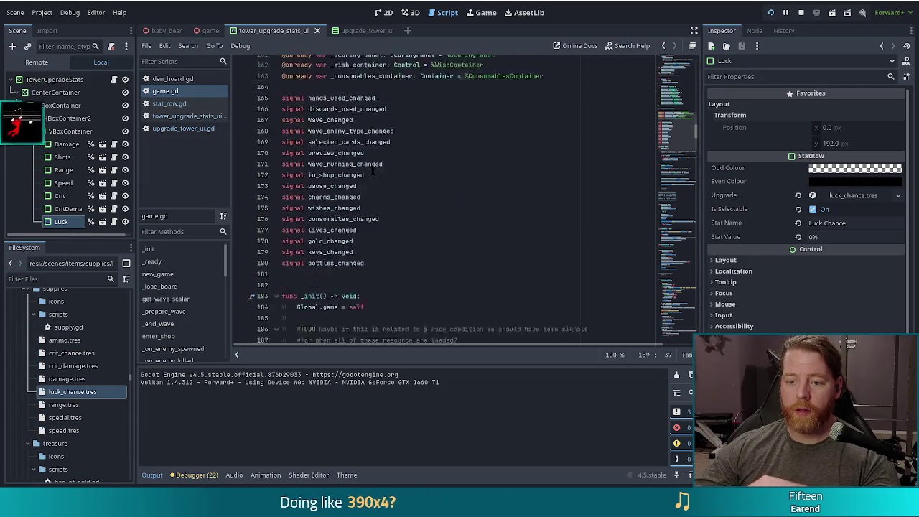
scroll(372, 169, down, 5)
scroll(362, 221, down, 4)
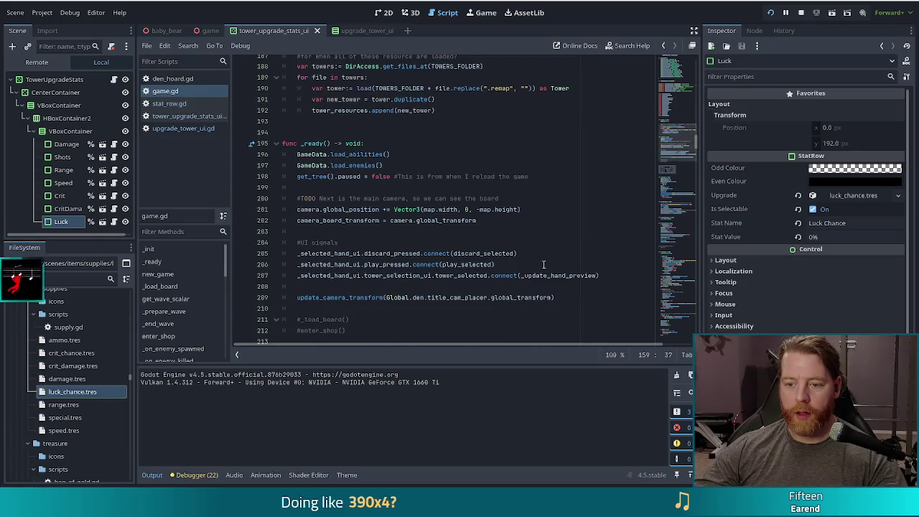
drag(605, 274, 608, 259)
key(ctrl+c)
key(Right)
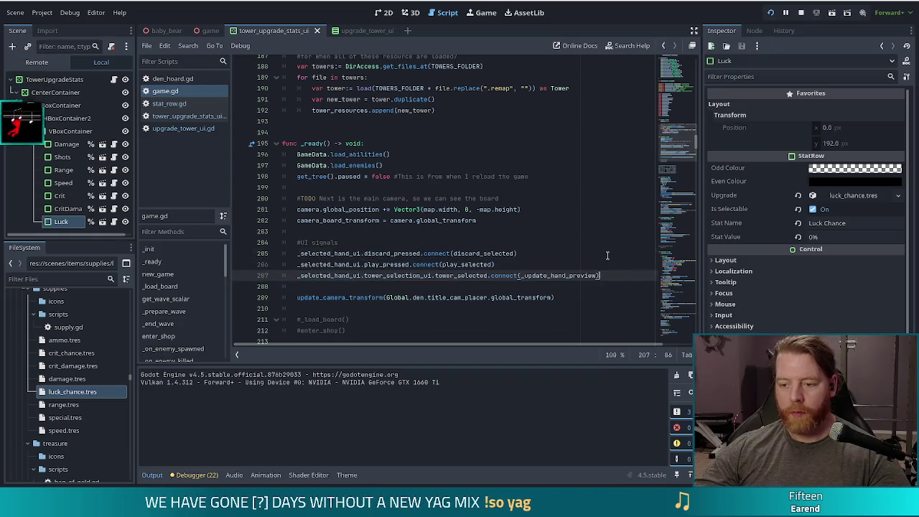
key(ctrl+v)
key(ctrl+z)
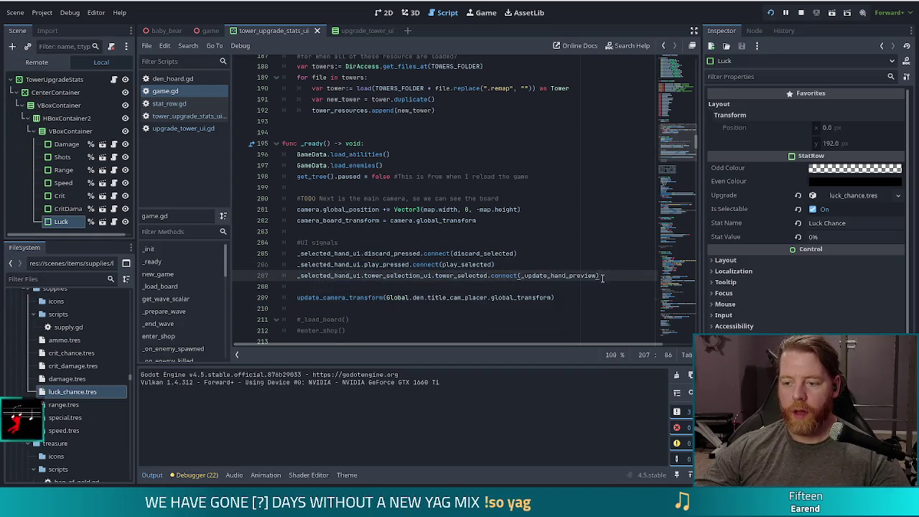
key(ctrl+shift+d)
key(Up)
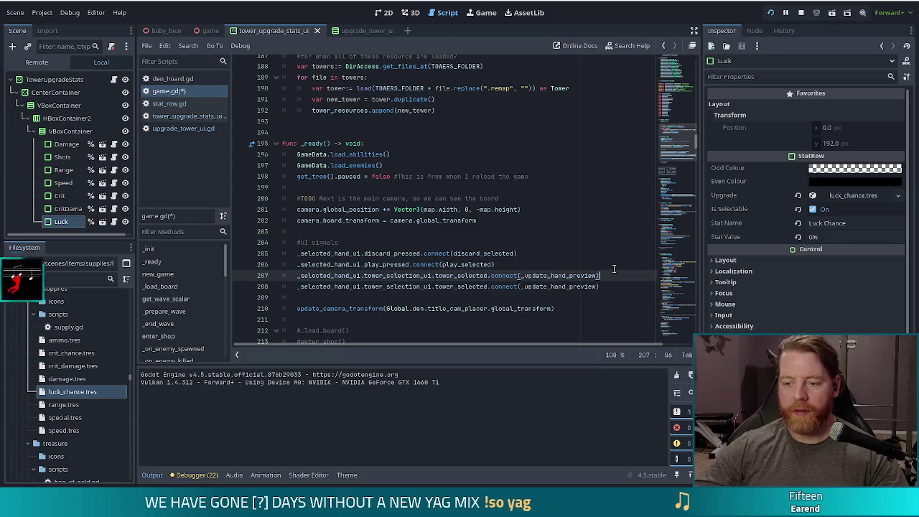
Step: Change line 208's _selected_hand_ui to _upgrade_tower_ui, then save and run with F5
click(611, 285)
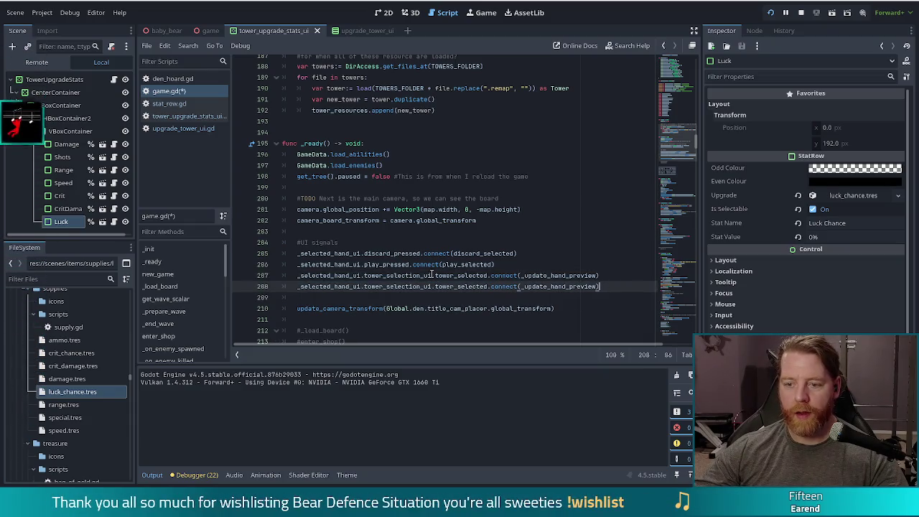
double_click(332, 286)
text(_)
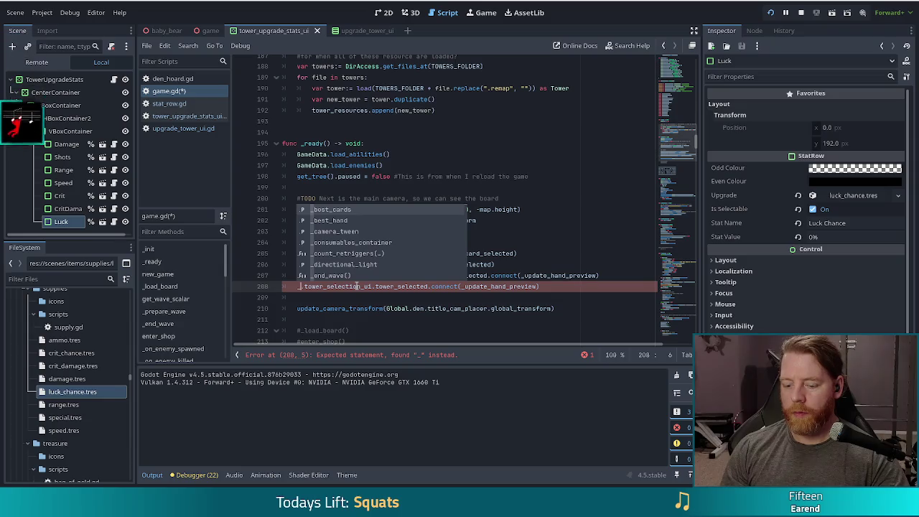
text(to)
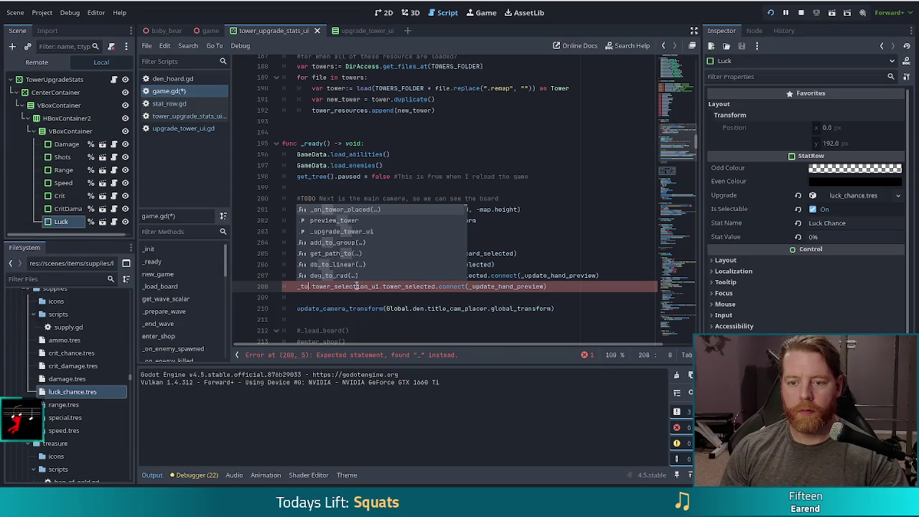
key(Down)
key(Down)
key(Return)
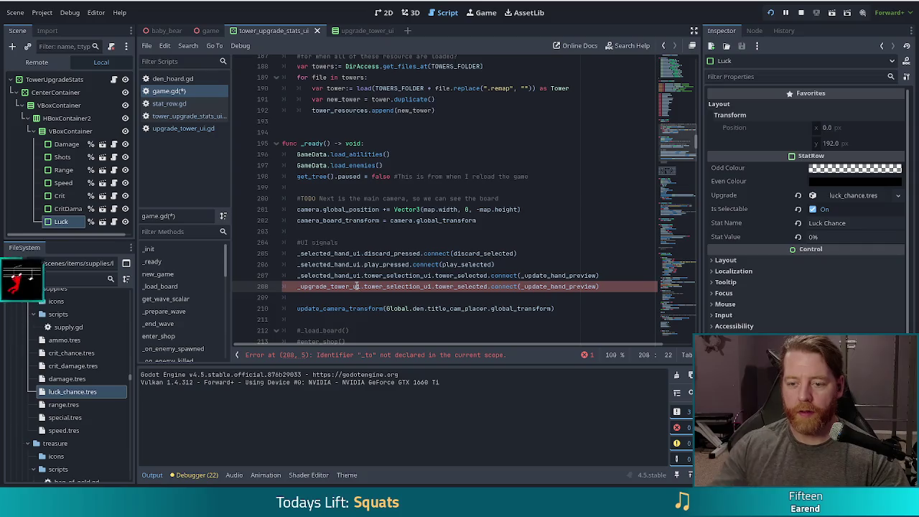
click(472, 287)
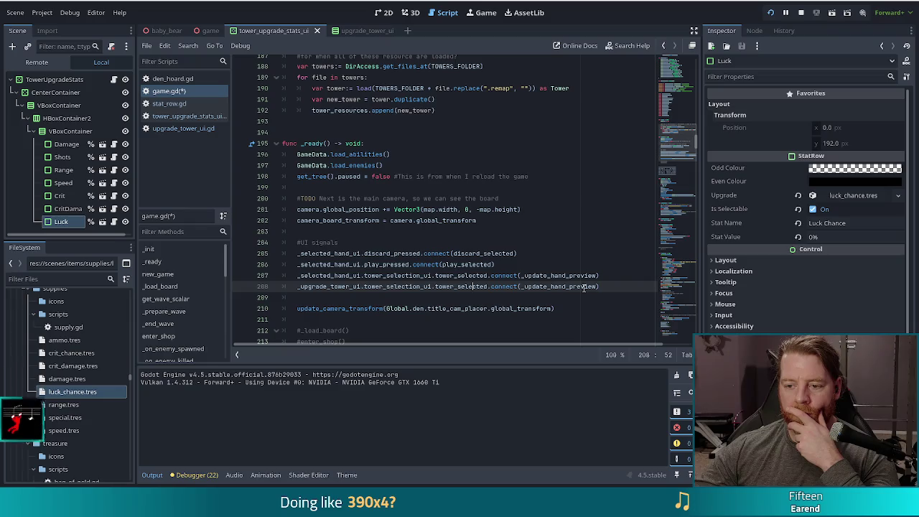
click(610, 287)
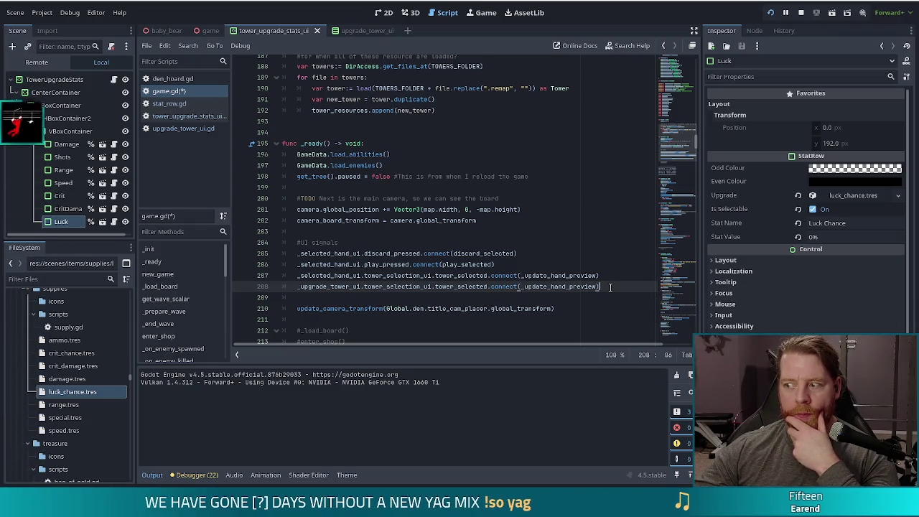
key(F5)
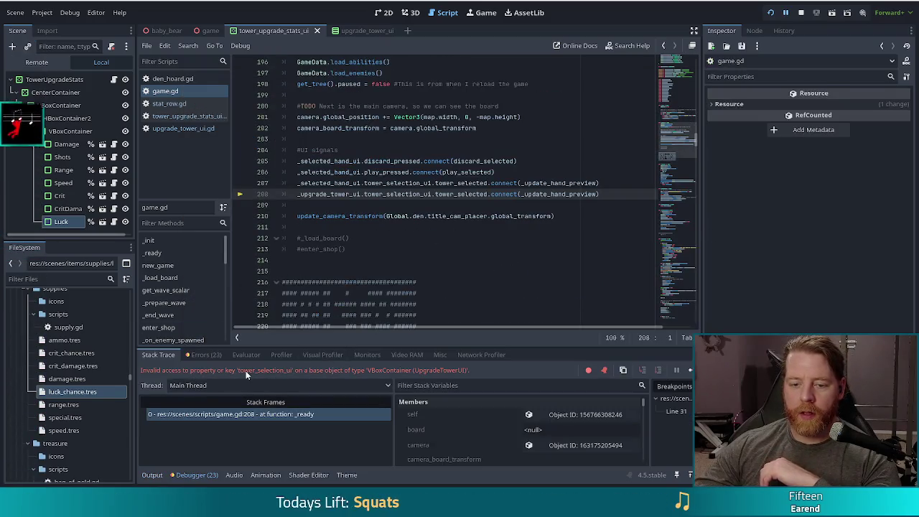
Step: Stop the game and look up the tower_selection_ui reference on line 208
click(361, 194)
click(365, 194)
key(F8)
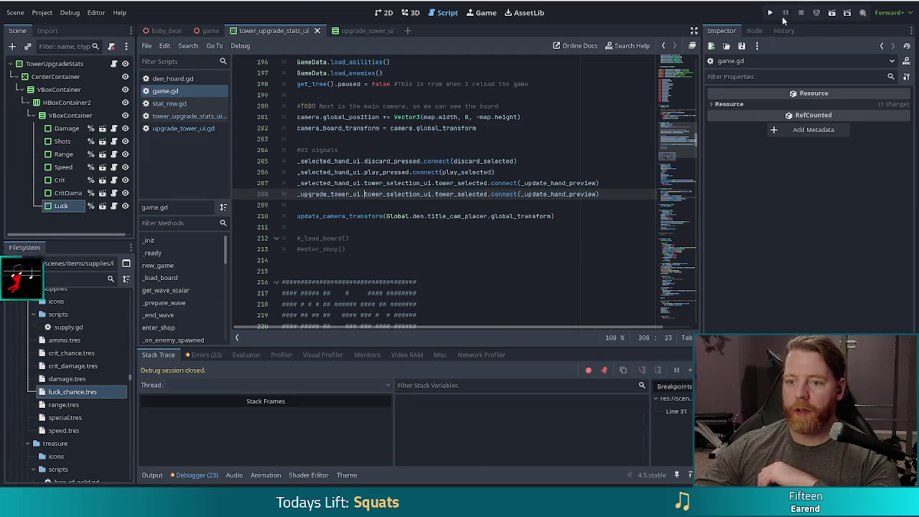
click(383, 194)
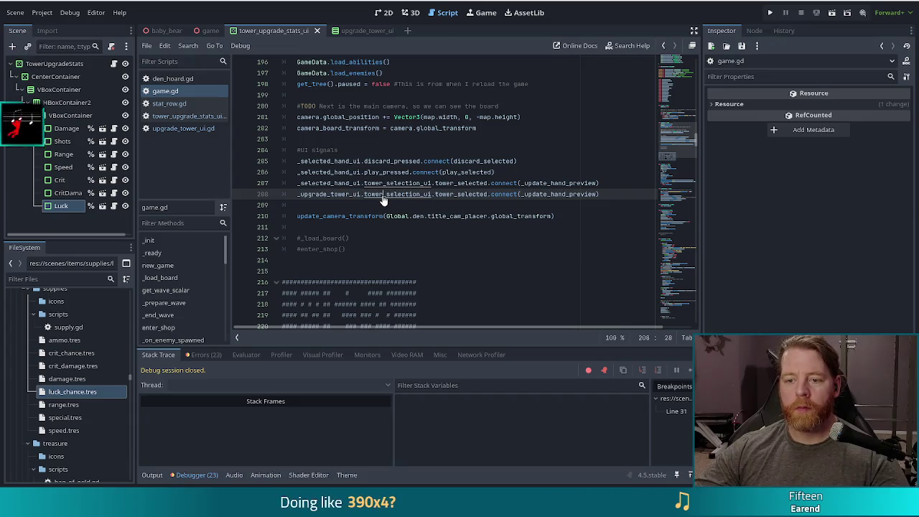
ctrl+click(394, 183)
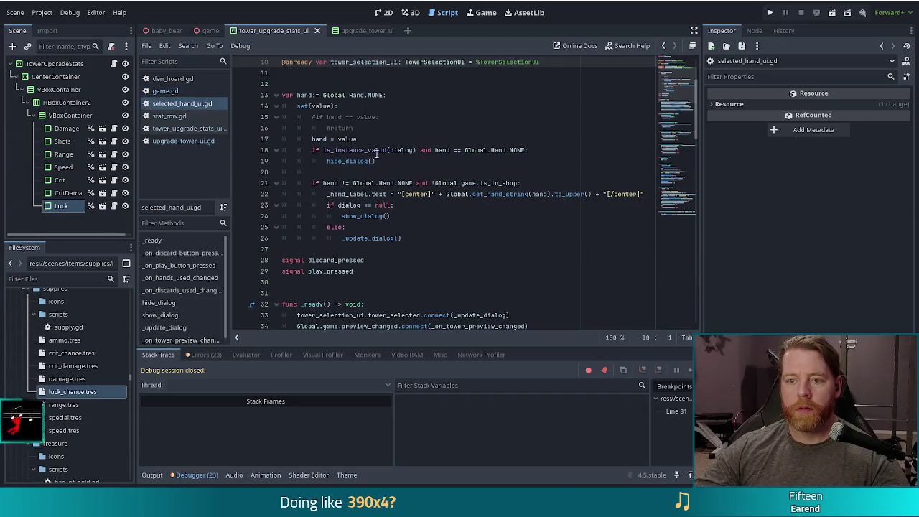
Step: Inspect upgrade_tower_ui.gd and tower_upgrade_stats_ui.gd to find the tower selection UI variable name
click(183, 140)
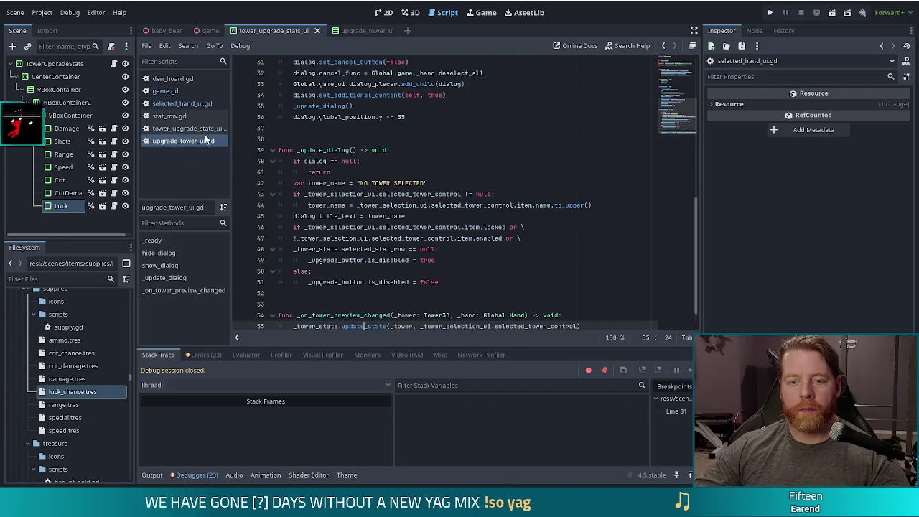
click(187, 129)
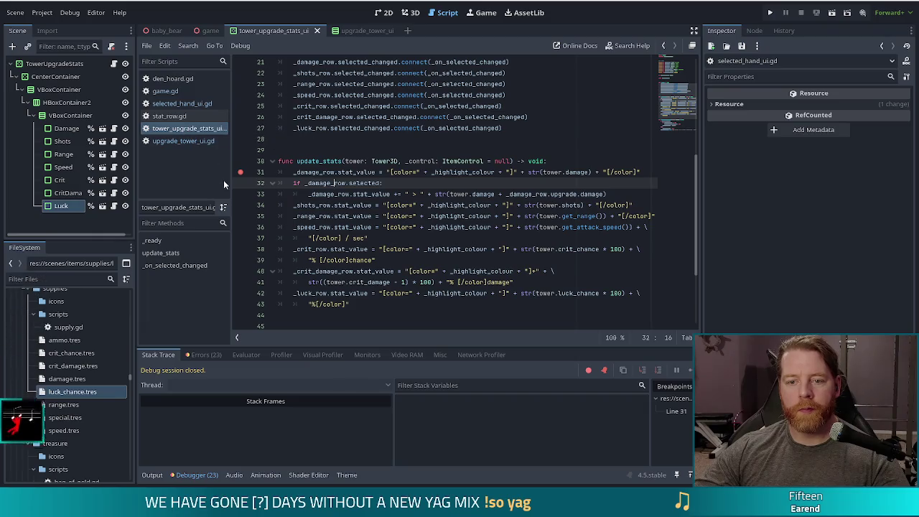
scroll(377, 183, up, 7)
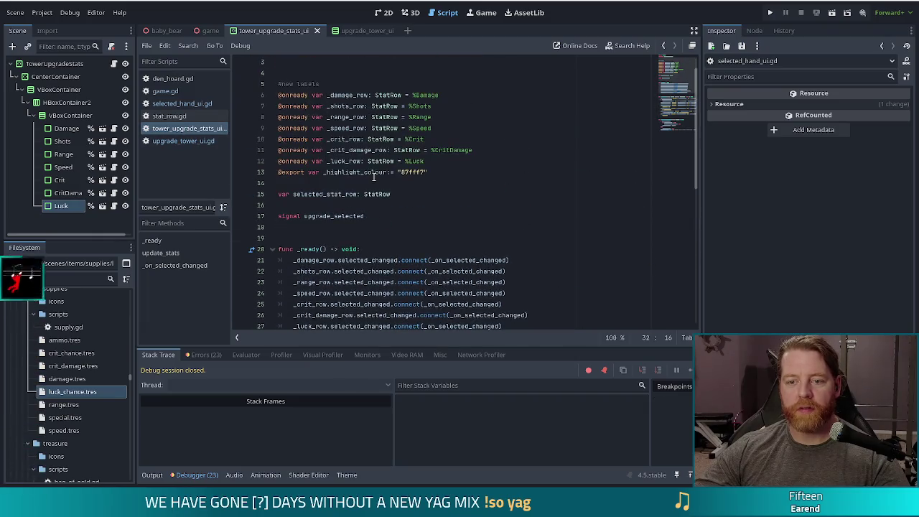
click(185, 141)
mouse_move(423, 194)
scroll(423, 194, up, 10)
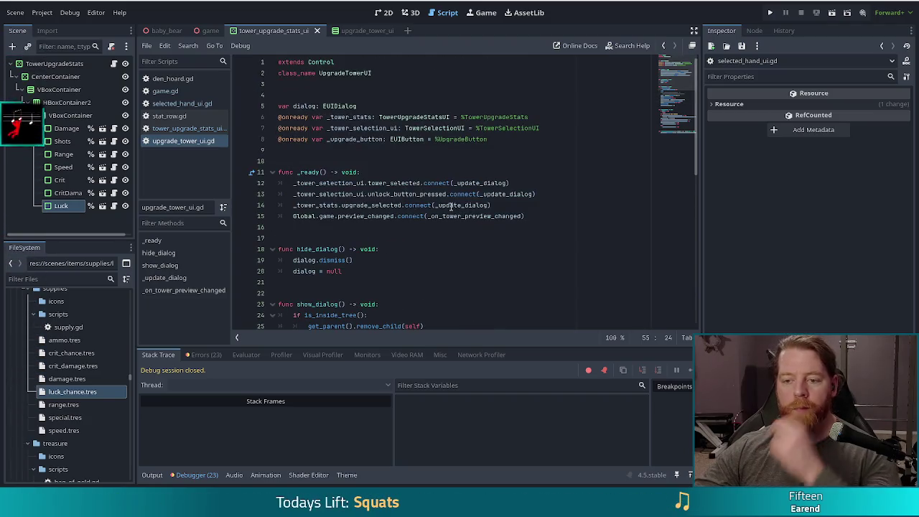
mouse_move(451, 206)
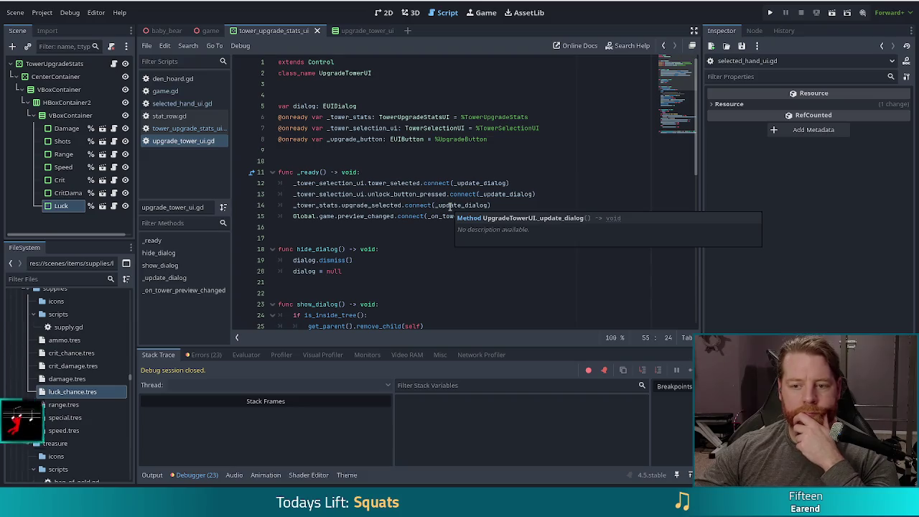
scroll(451, 206, down, 2)
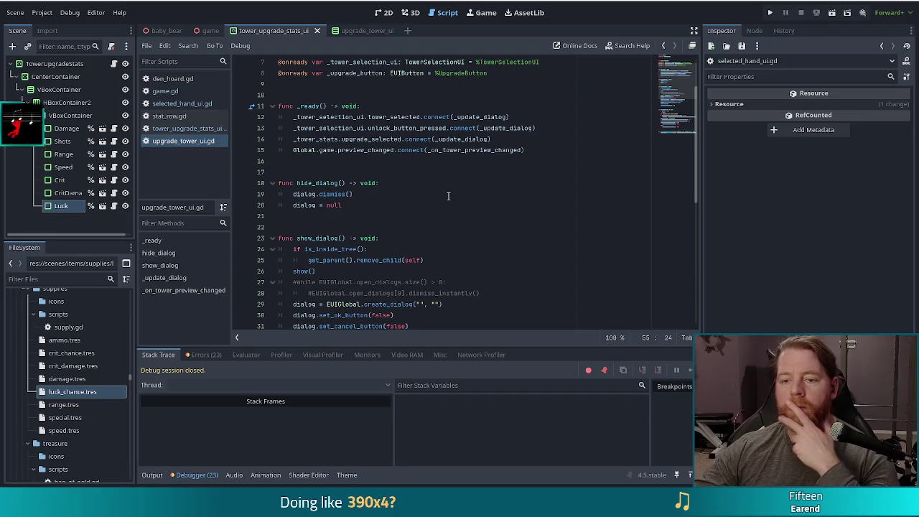
scroll(448, 196, up, 2)
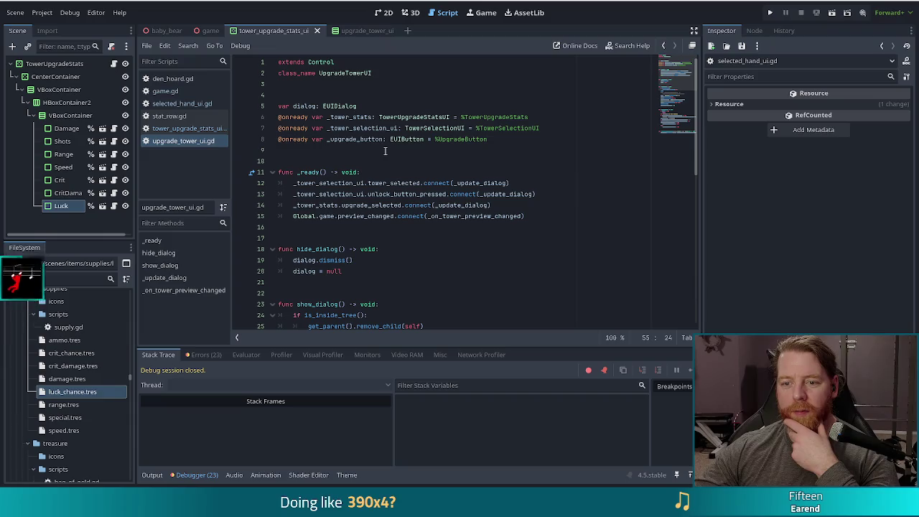
click(185, 128)
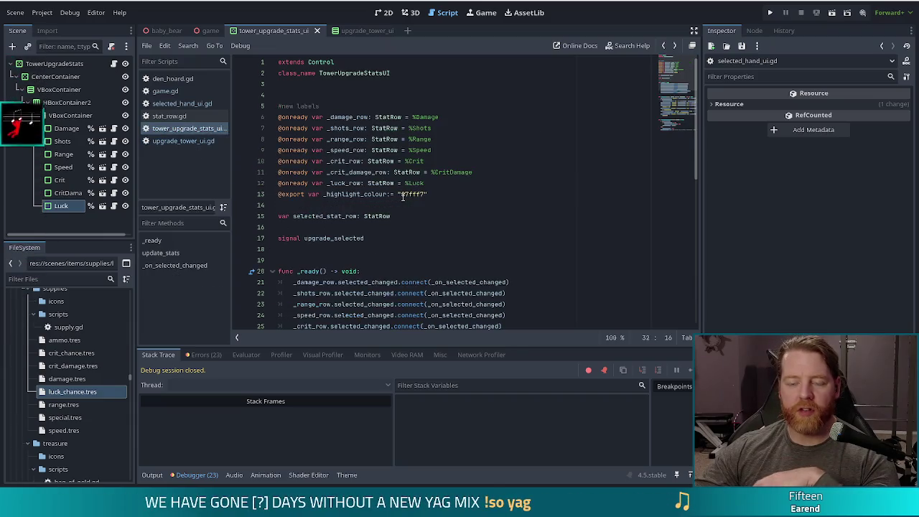
key(alt+Left)
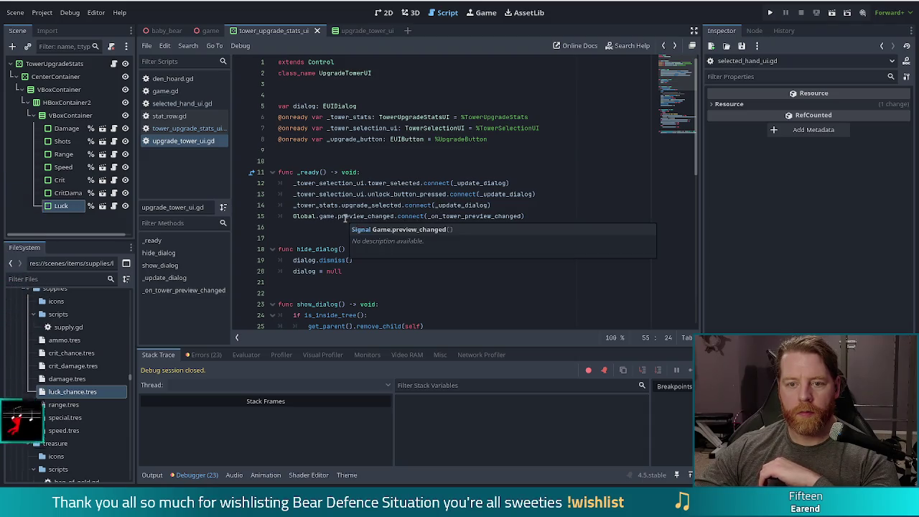
Step: Change line 208 to use _upgrade_tower_ui._tower_selection_ui and run the project
click(165, 91)
key(Down)
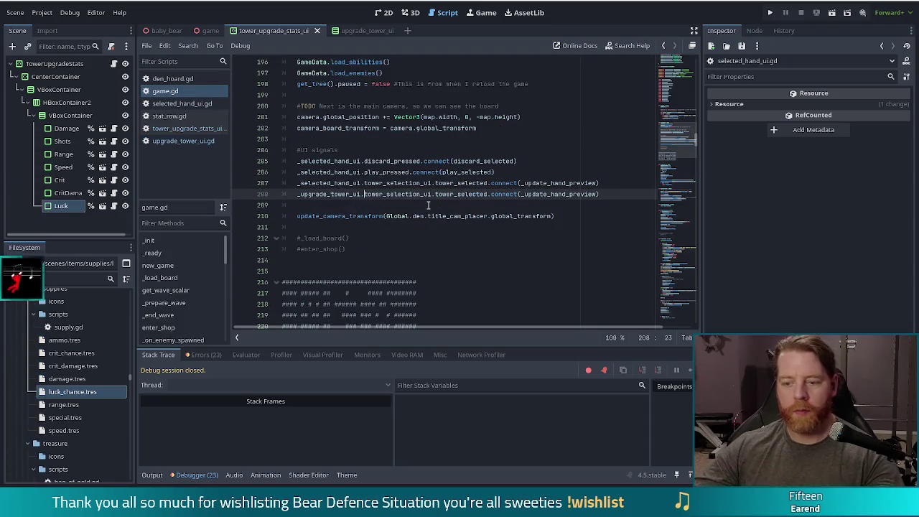
text(_)
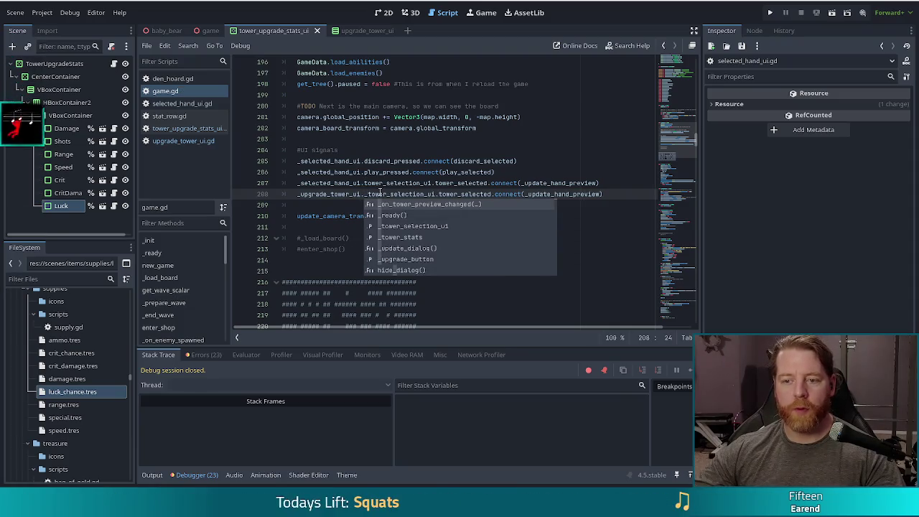
key(Left)
key(ctrl+shift+Right)
click(457, 188)
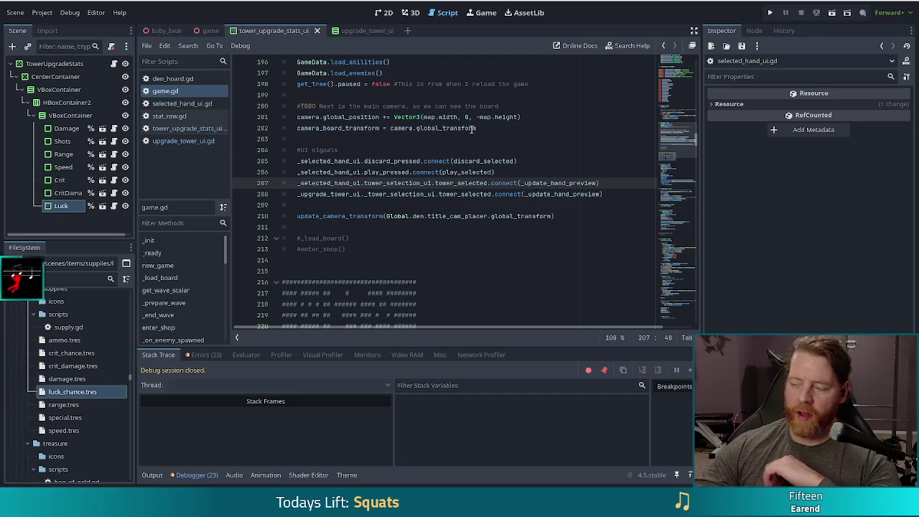
mouse_move(472, 128)
key(ctrl+Left)
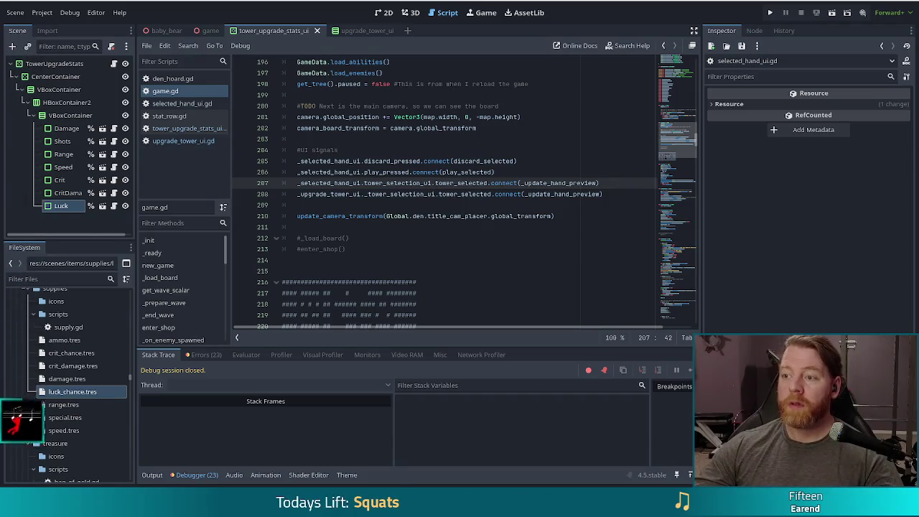
click(770, 13)
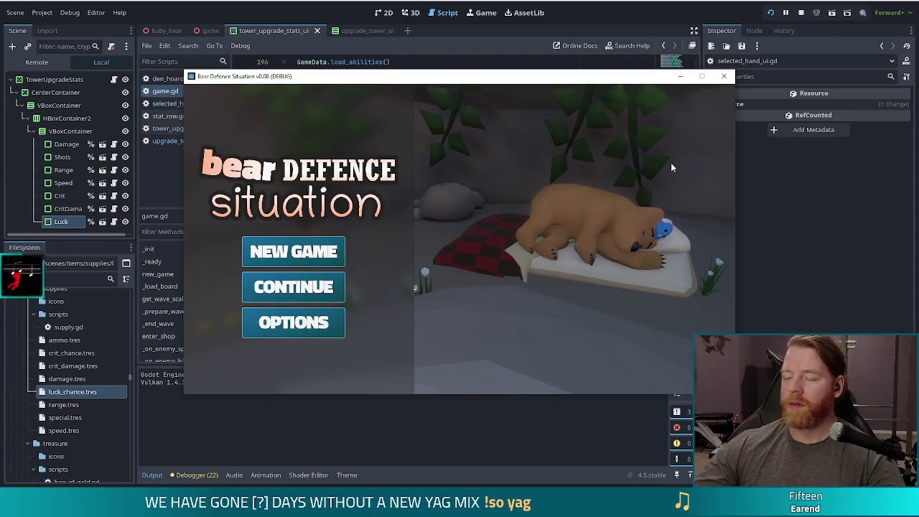
Step: Start a new game, select Damage in the Ballista Tower dialog, and toggle between Ice and Ballista towers
click(323, 253)
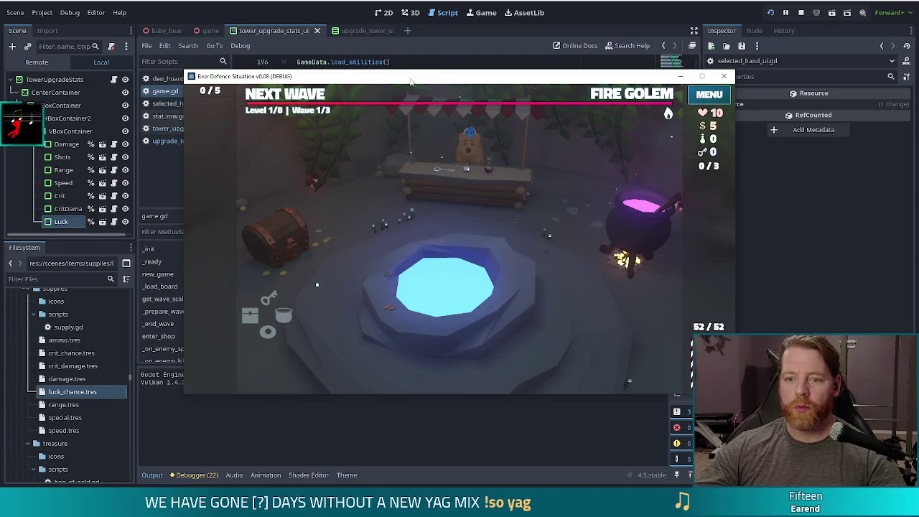
click(305, 96)
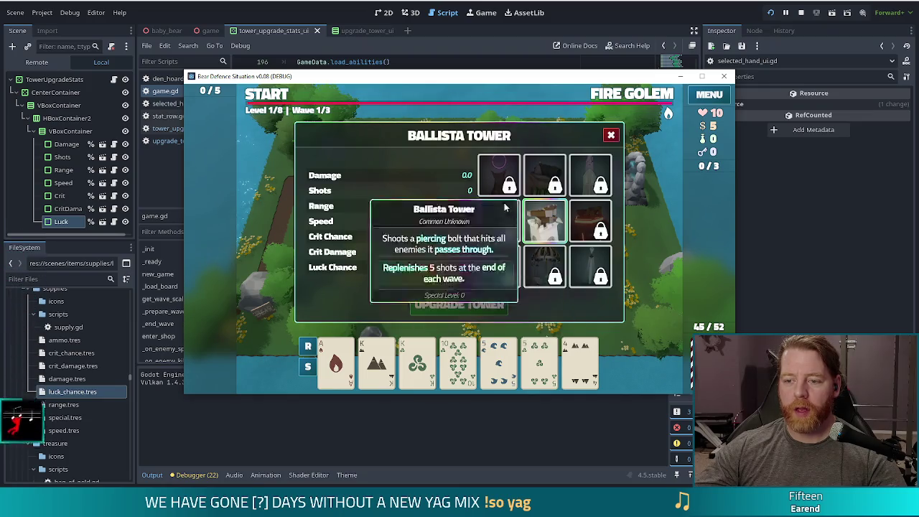
mouse_move(537, 223)
click(380, 175)
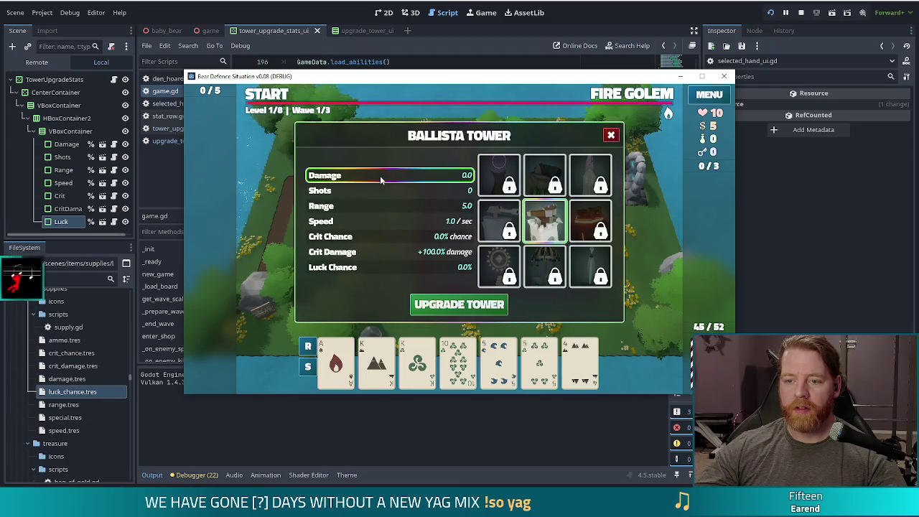
click(494, 231)
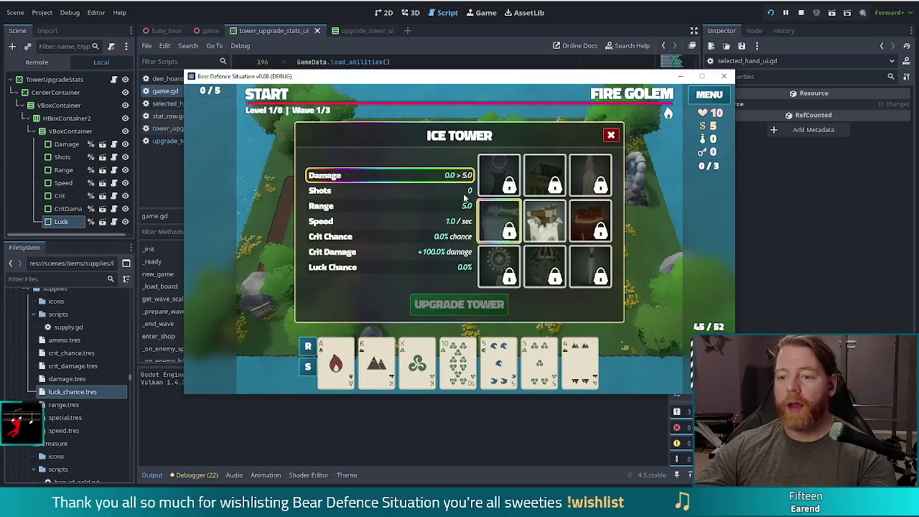
click(544, 222)
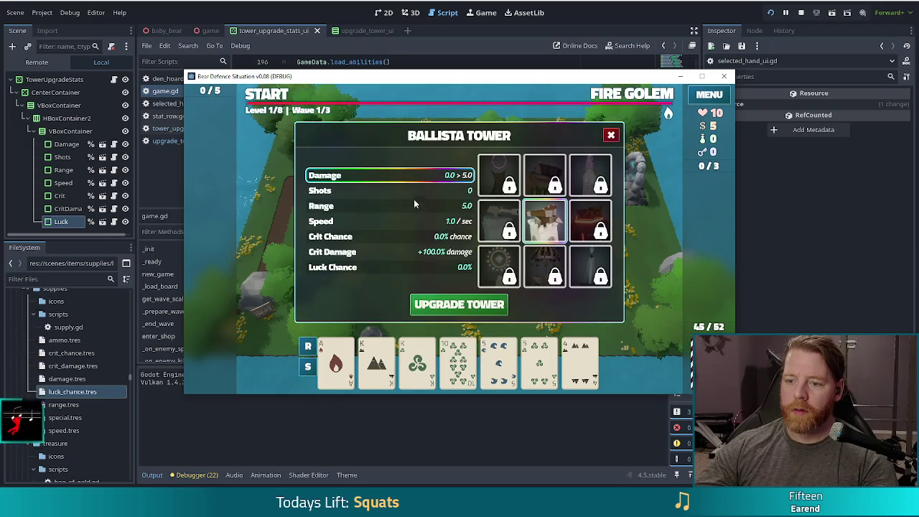
click(499, 221)
click(535, 220)
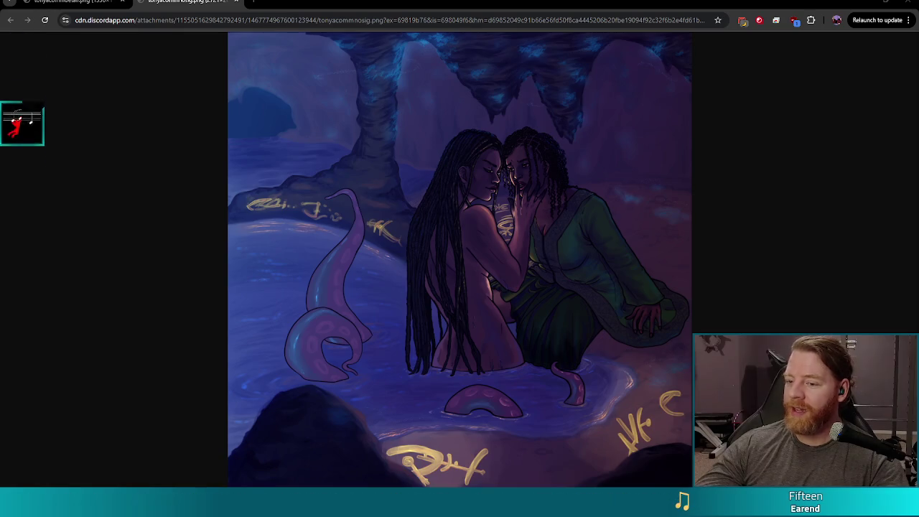
Step: Close the artwork browser window and then the running game window
click(907, 3)
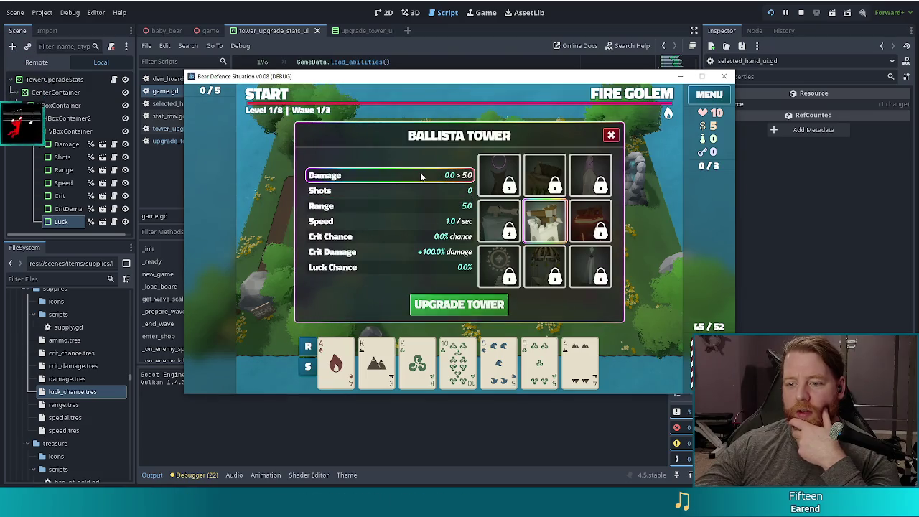
click(723, 76)
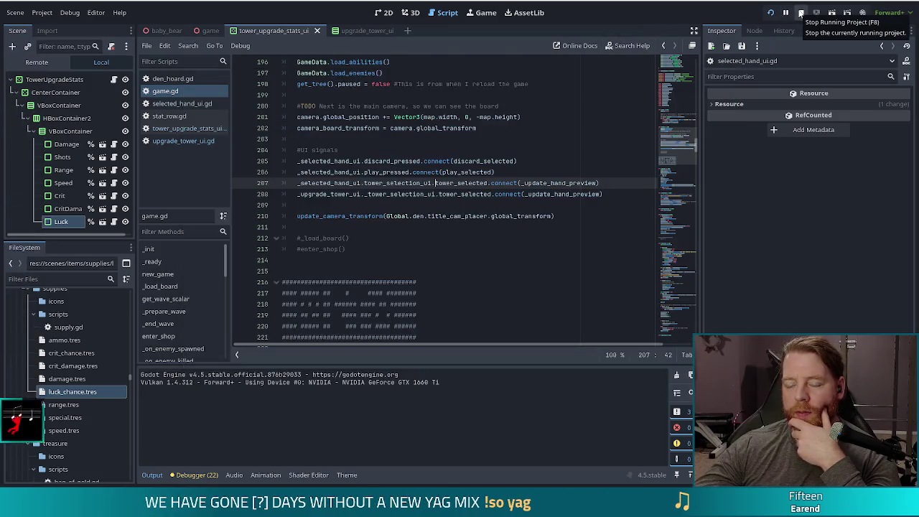
Step: Close the game window and stop the running project to return to game.gd
click(800, 13)
click(396, 227)
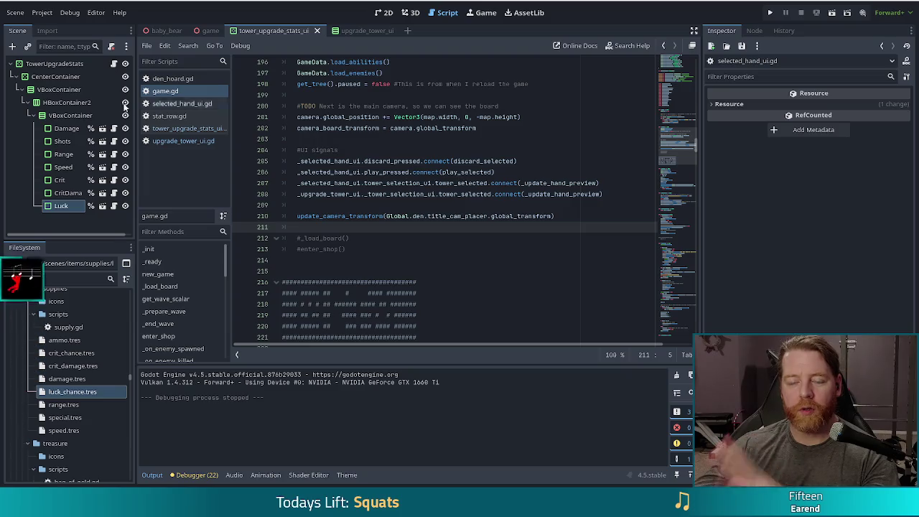
click(181, 140)
scroll(424, 222, down, 6)
scroll(440, 193, down, 4)
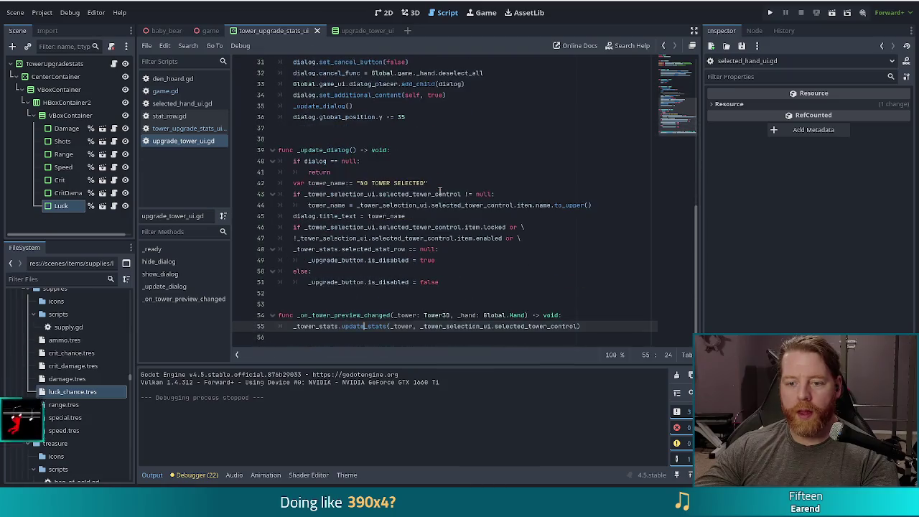
click(424, 237)
click(447, 282)
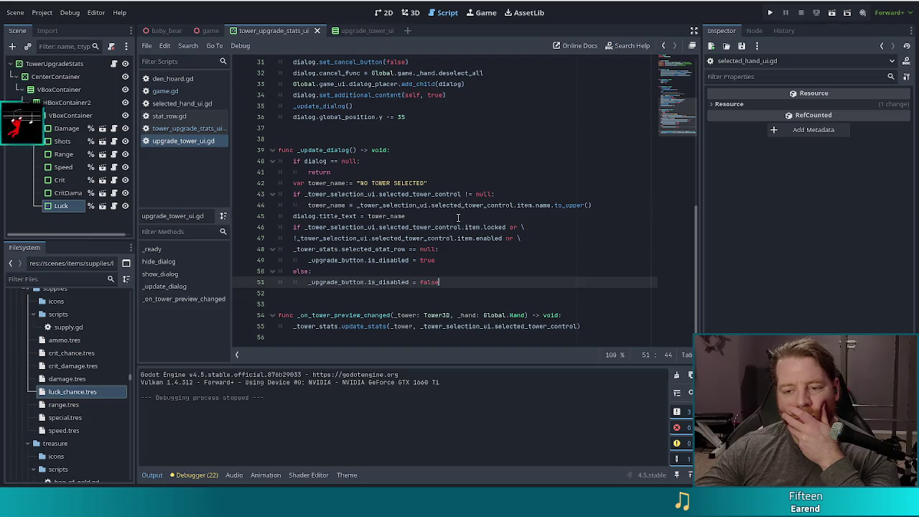
key(Up)
key(Up)
key(Up)
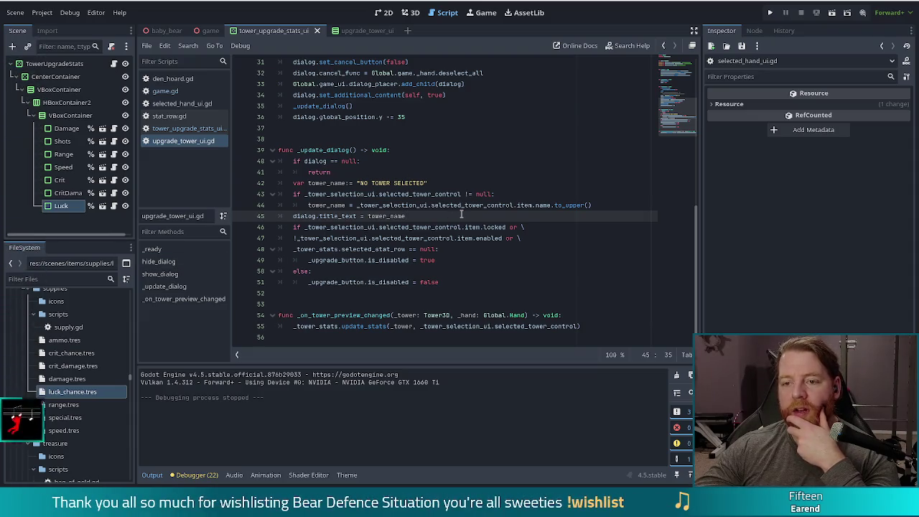
scroll(459, 214, up, 7)
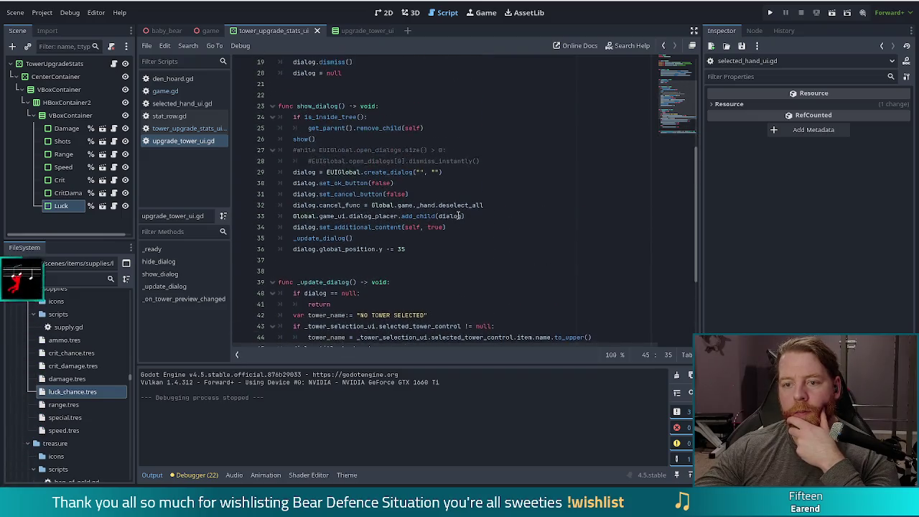
click(361, 84)
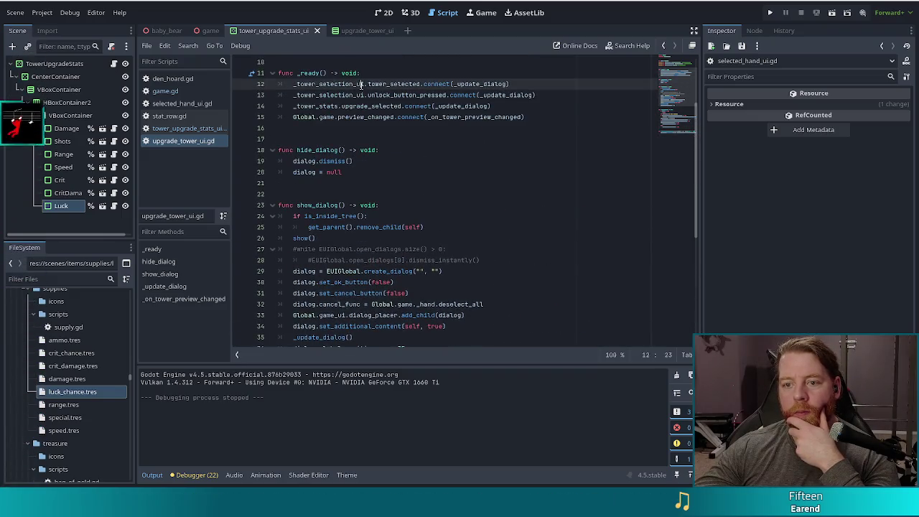
click(373, 105)
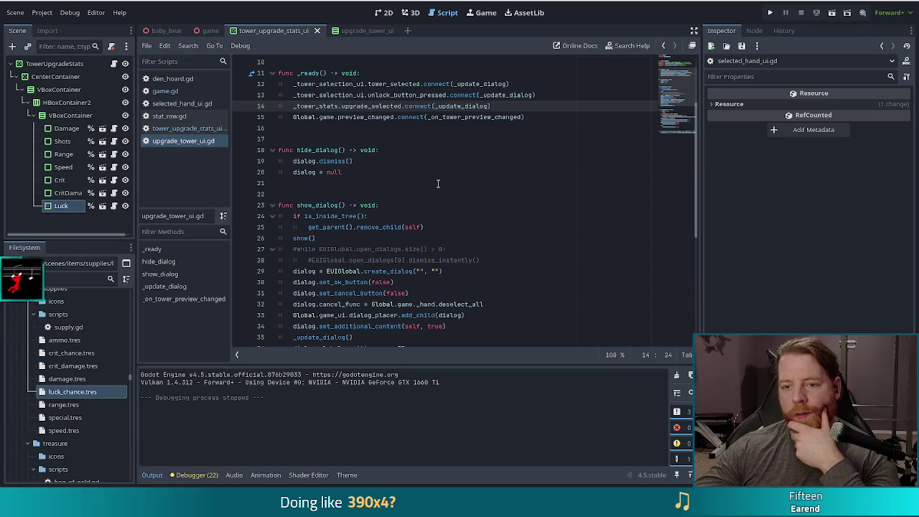
scroll(437, 183, down, 7)
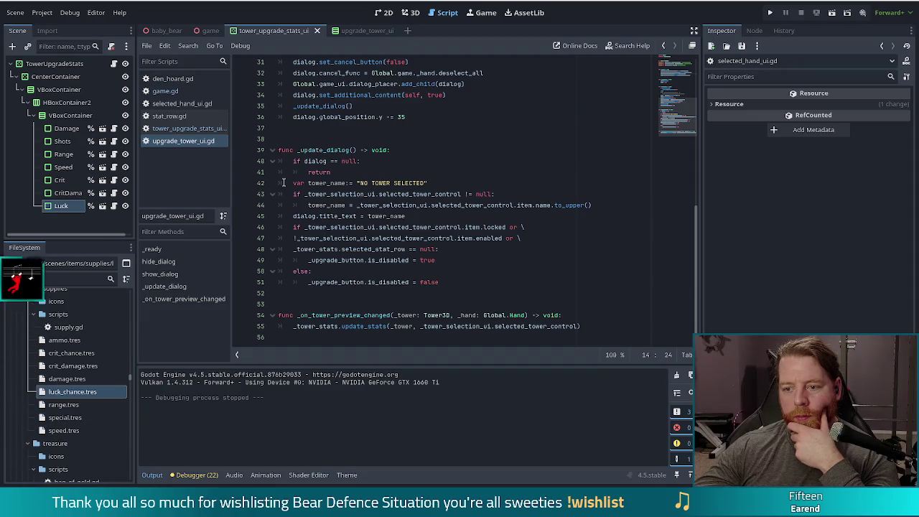
drag(439, 282, 446, 249)
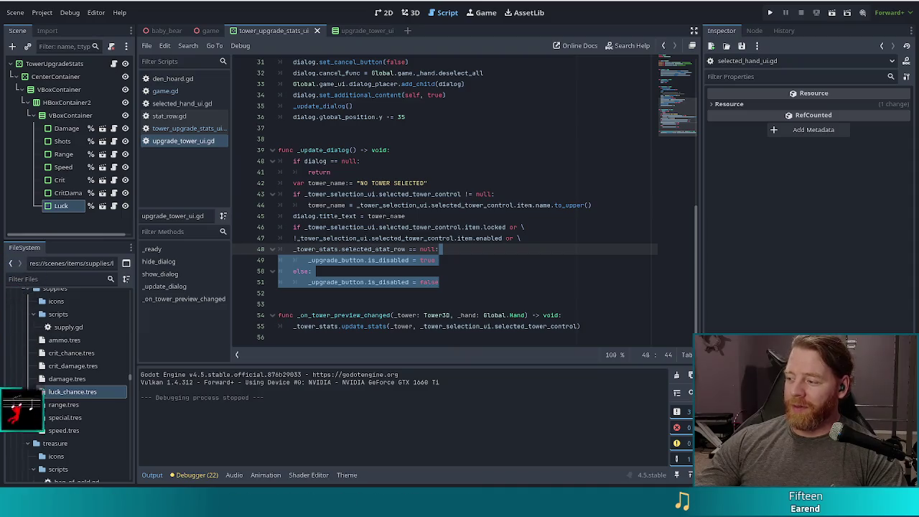
Step: Open an empty line at the end of _update_dialog's else branch
click(488, 261)
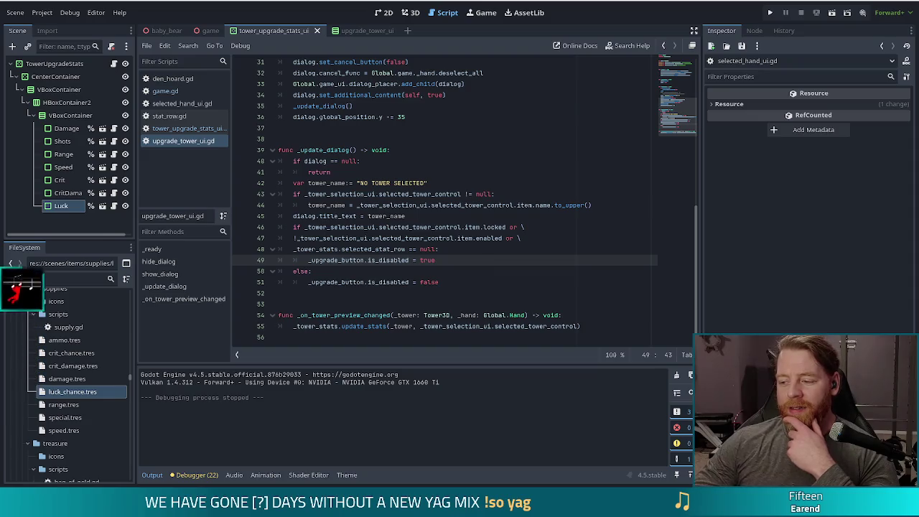
click(460, 283)
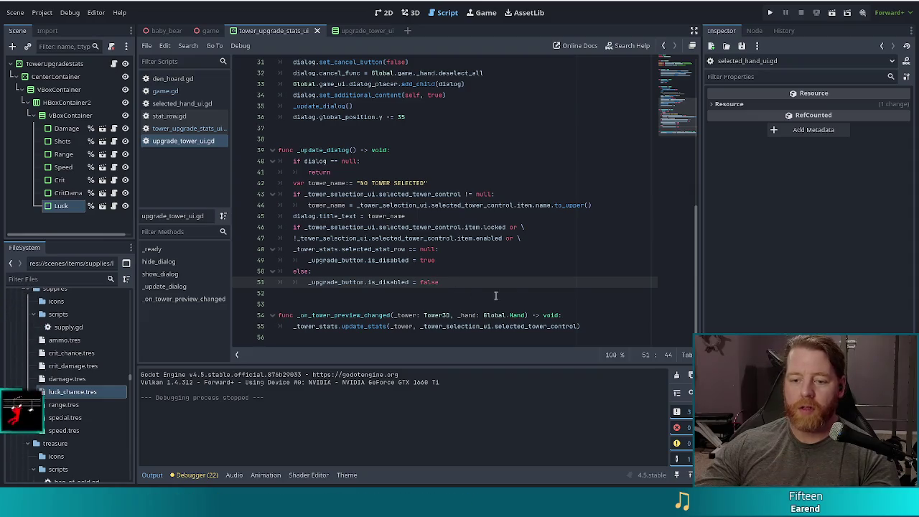
key(Return)
key(BackSpace)
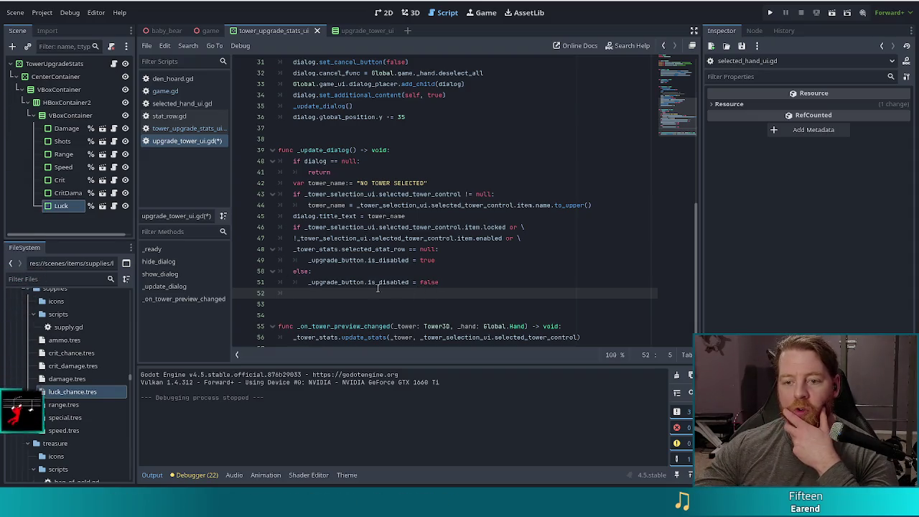
scroll(383, 328, down, 1)
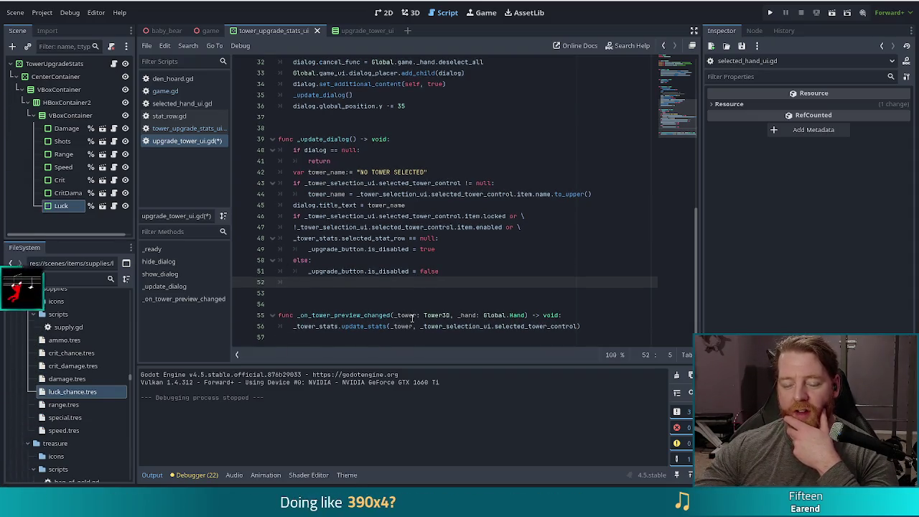
drag(320, 138, 376, 264)
click(356, 283)
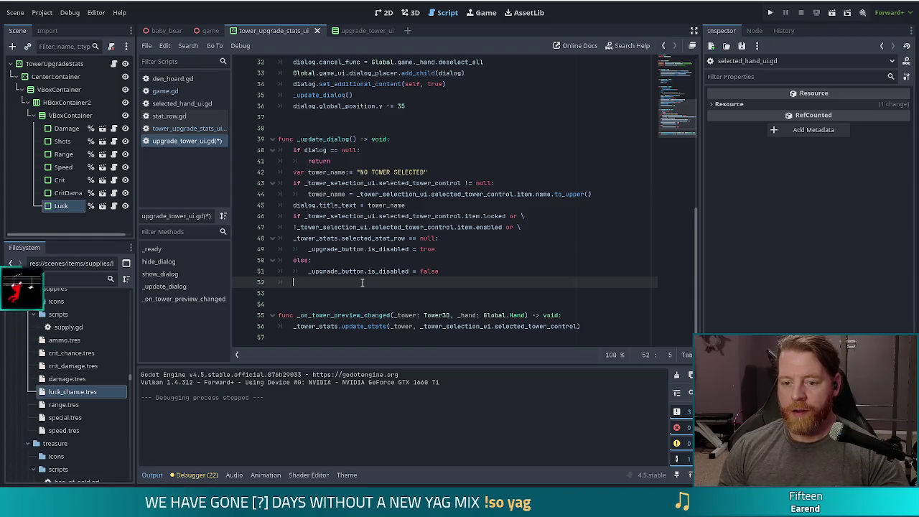
Step: Write a _tower_stats.update_stats(Global.game..., _tower_selection_ui.selected_tower_control) call on the new line
text(_tower)
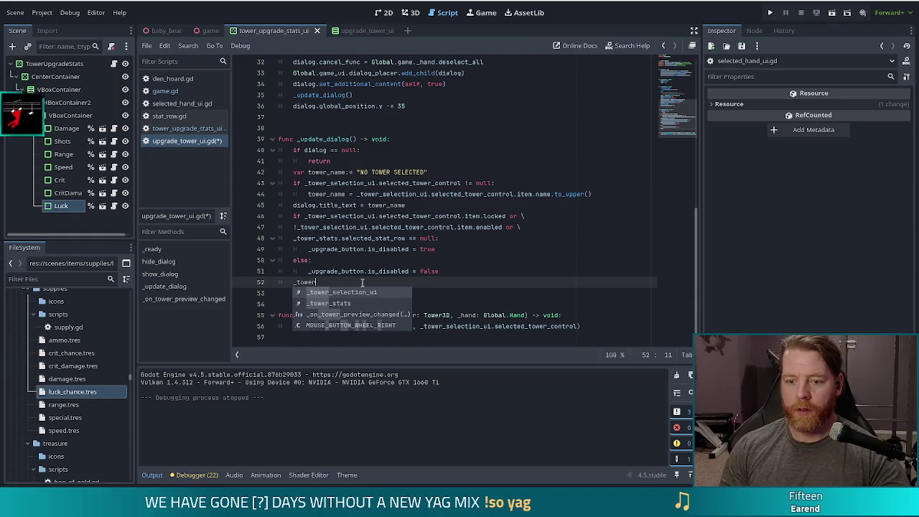
text(_stats.upd)
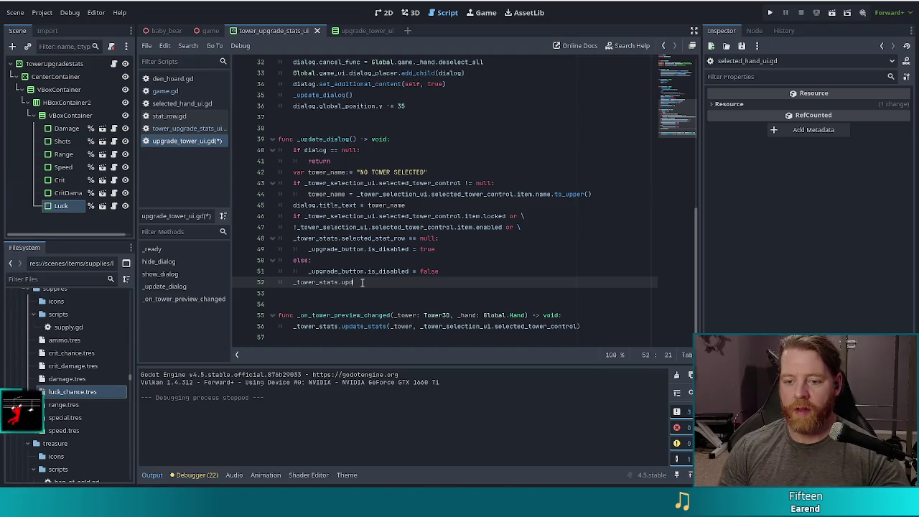
key(Return)
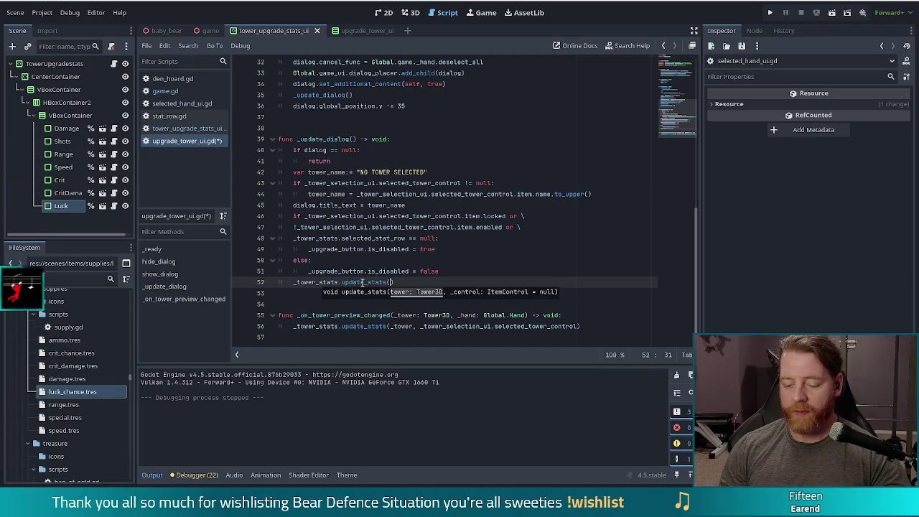
text(Global.gam)
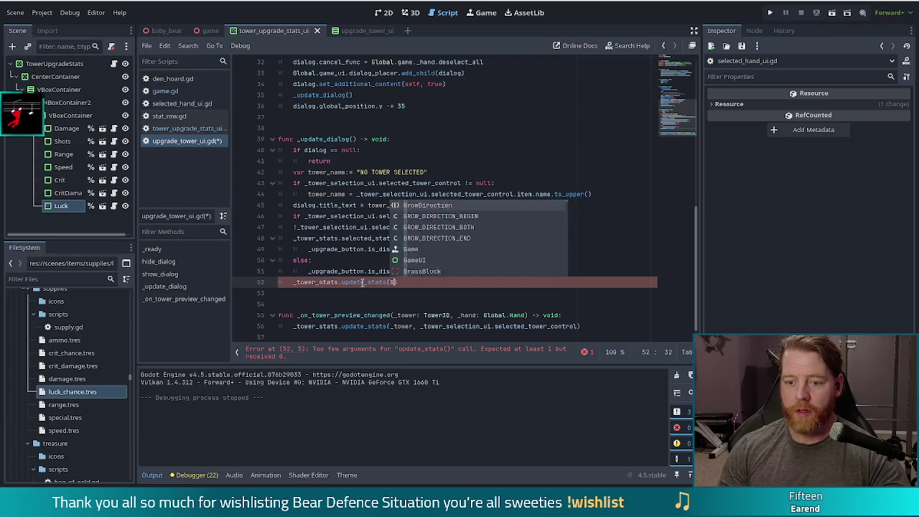
text(e.pre)
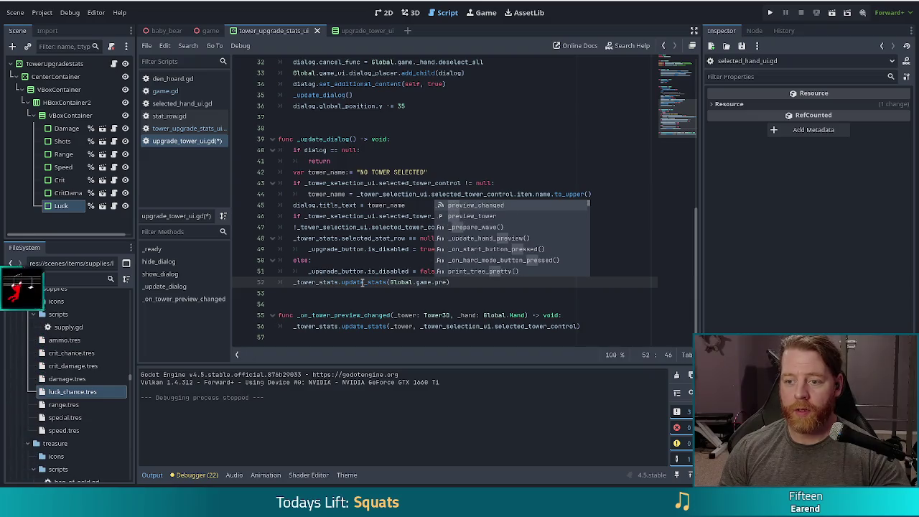
key(Return)
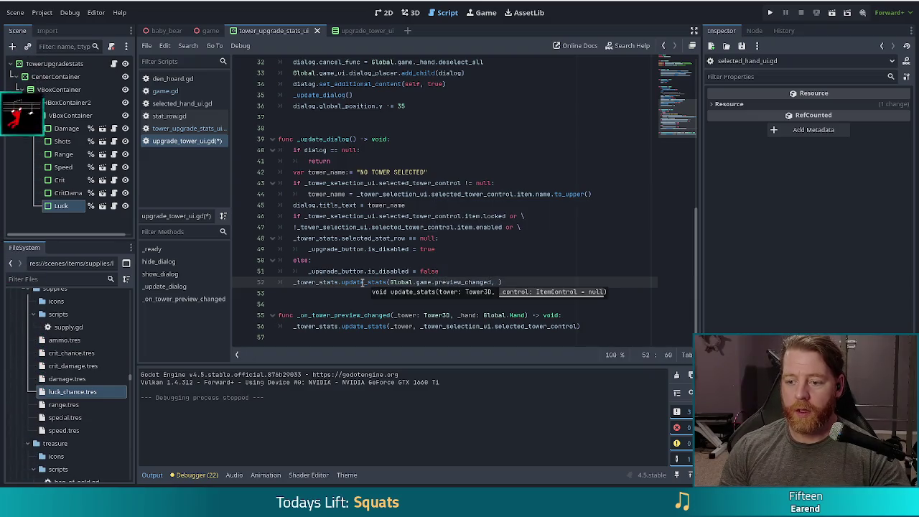
click(420, 325)
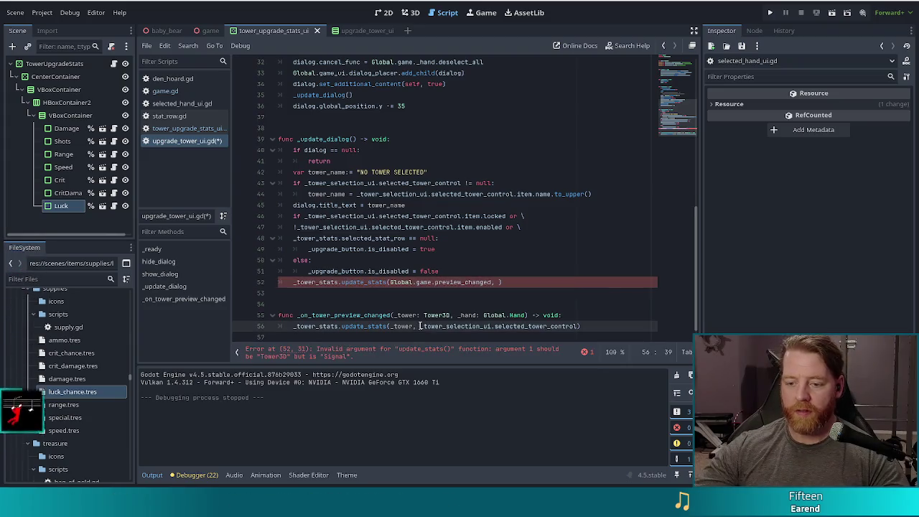
shift+click(577, 326)
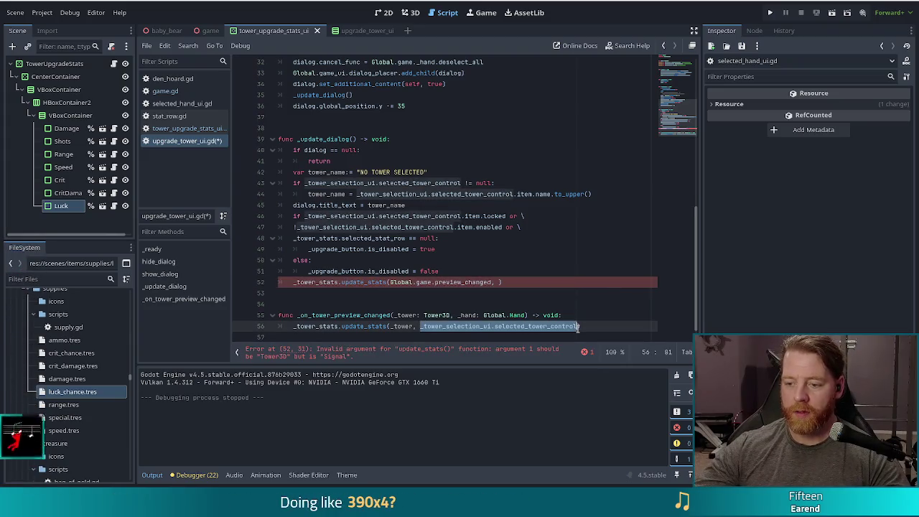
click(497, 282)
text(_tower_selection_ui.selected_tower_control)
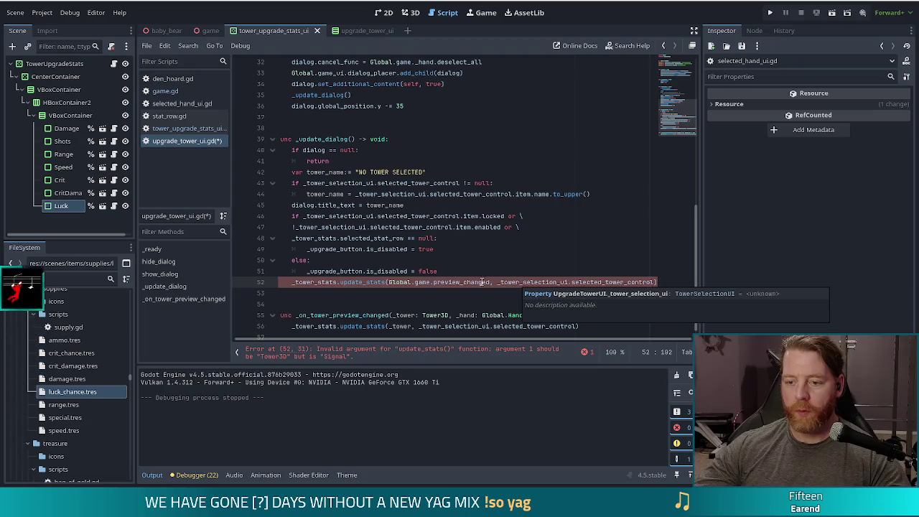
Step: Correct the first argument to Global.game.preview_tower and save the script
double_click(453, 281)
key(BackSpace)
key(BackSpace)
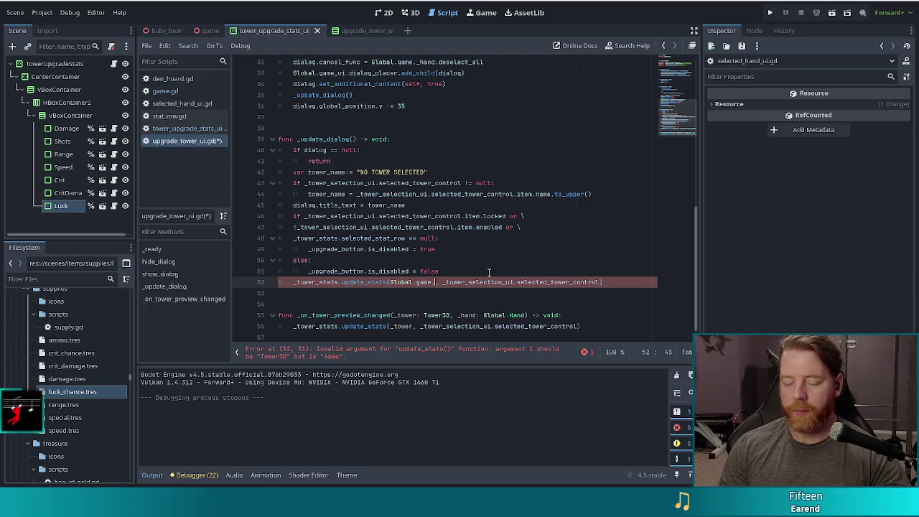
text(.pre)
key(Return)
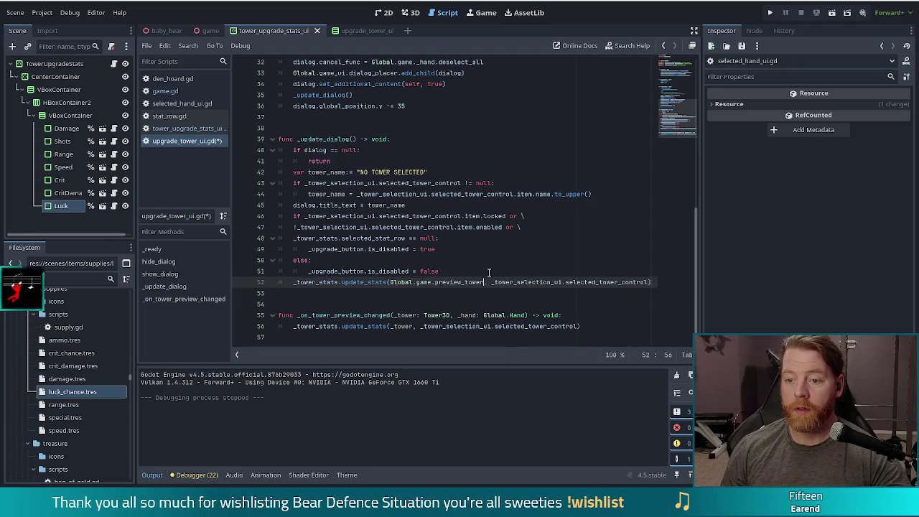
click(397, 281)
key(ctrl+s)
click(362, 316)
scroll(423, 262, up, 6)
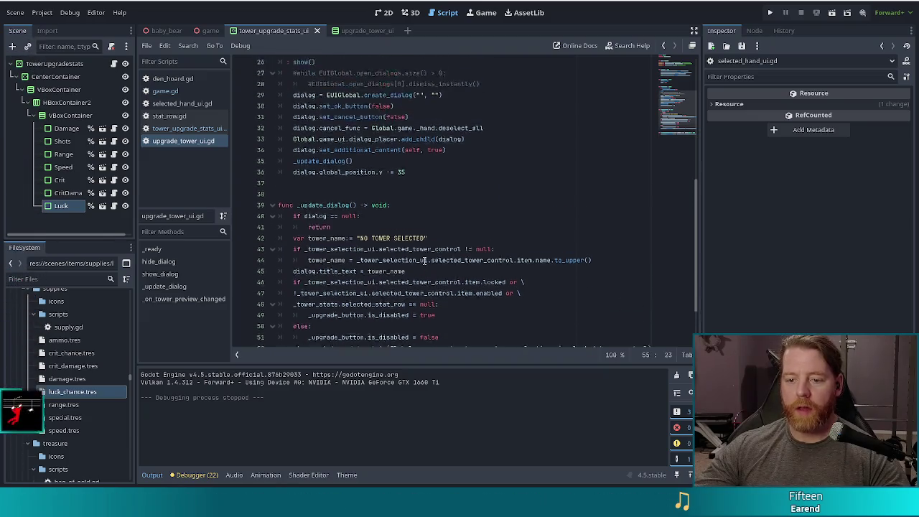
Step: Comment out the preview_changed signal connection on line 15 of _ready
scroll(423, 262, up, 3)
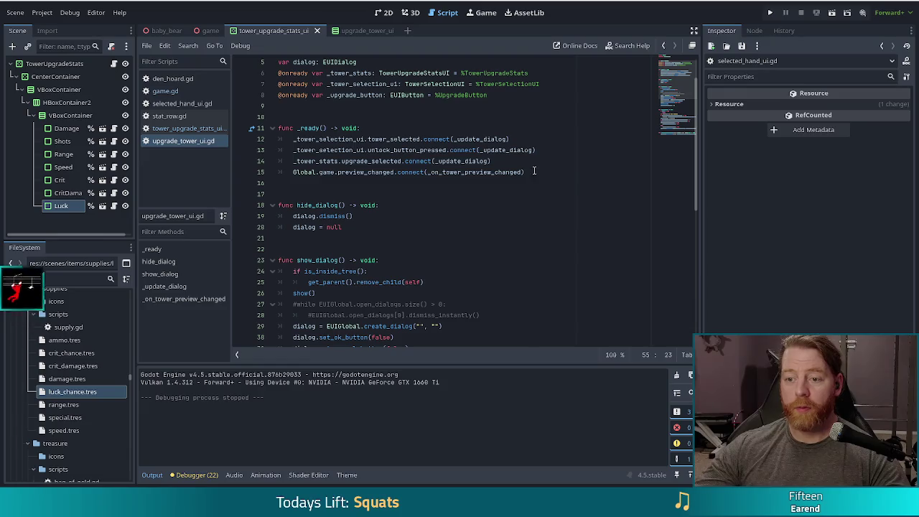
double_click(477, 173)
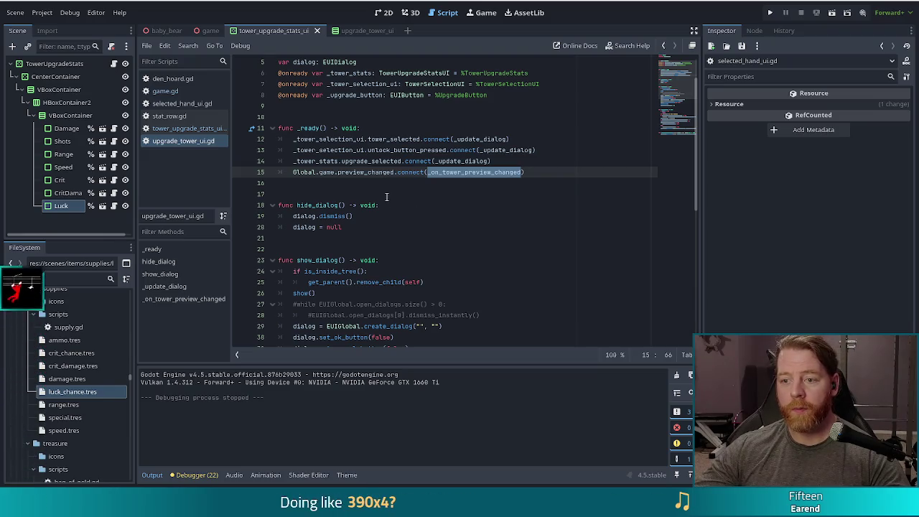
click(293, 172)
key(ctrl+k)
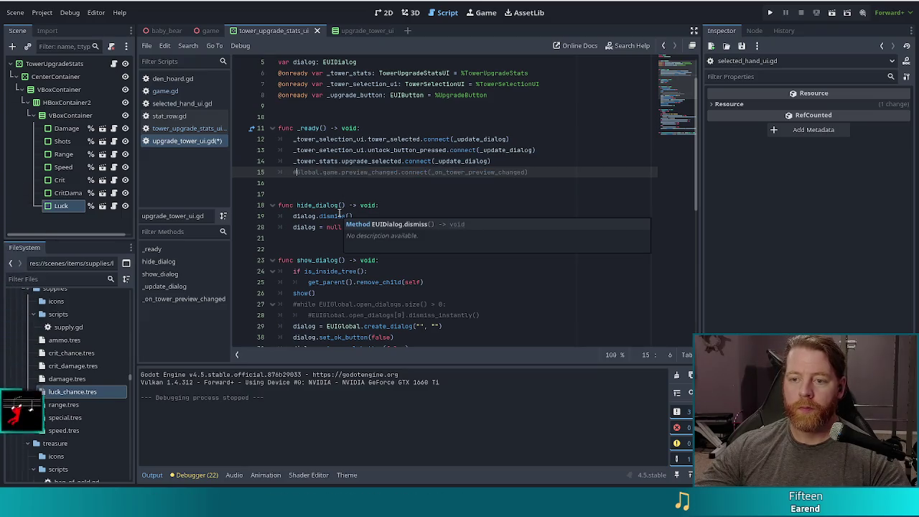
Step: Delete the unused _on_tower_preview_changed function at the bottom and save upgrade_tower_ui.gd
click(401, 141)
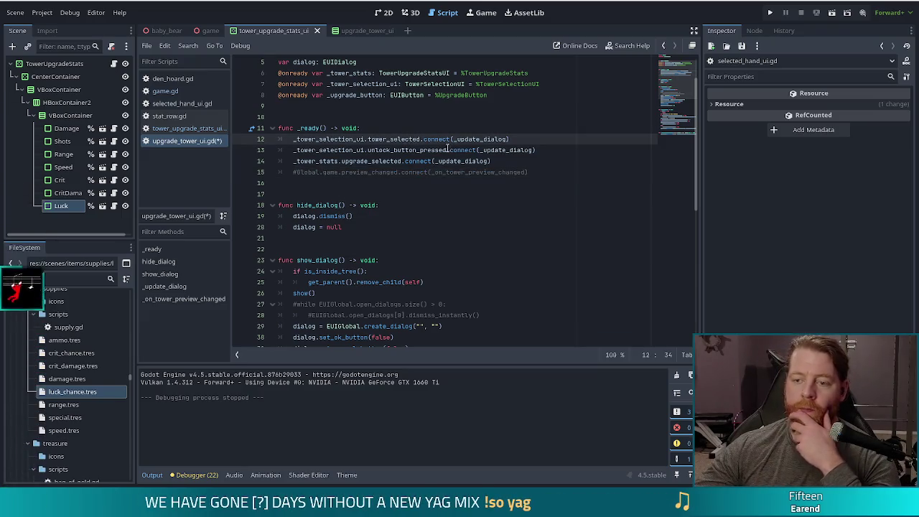
click(447, 150)
scroll(384, 209, down, 6)
scroll(385, 208, up, 4)
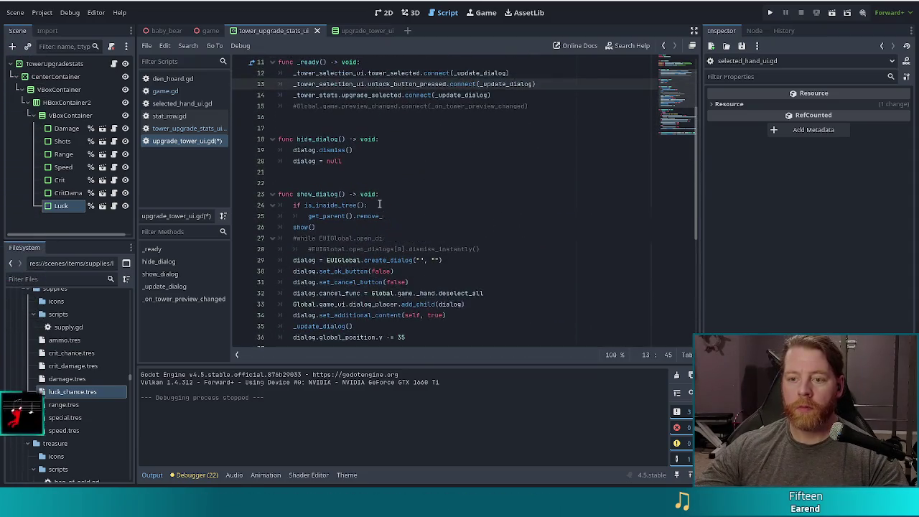
scroll(495, 289, down, 7)
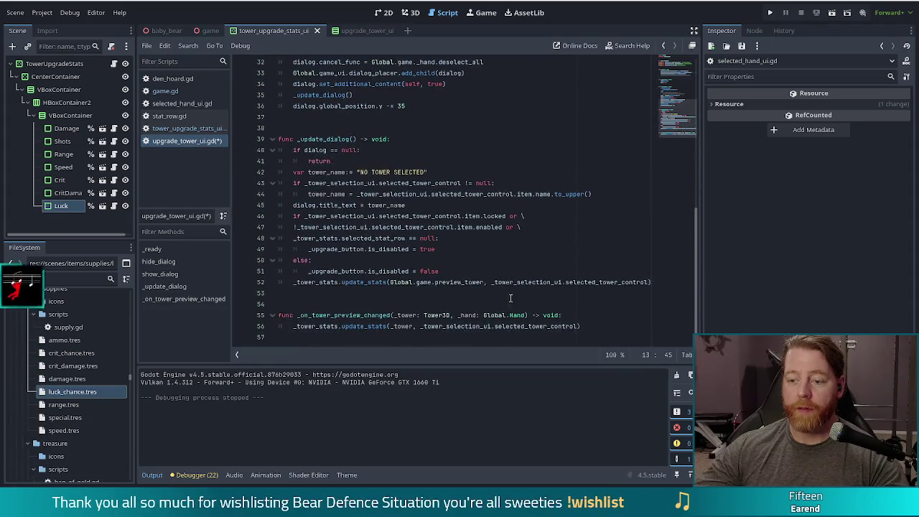
drag(591, 326, 661, 283)
key(BackSpace)
key(ctrl+s)
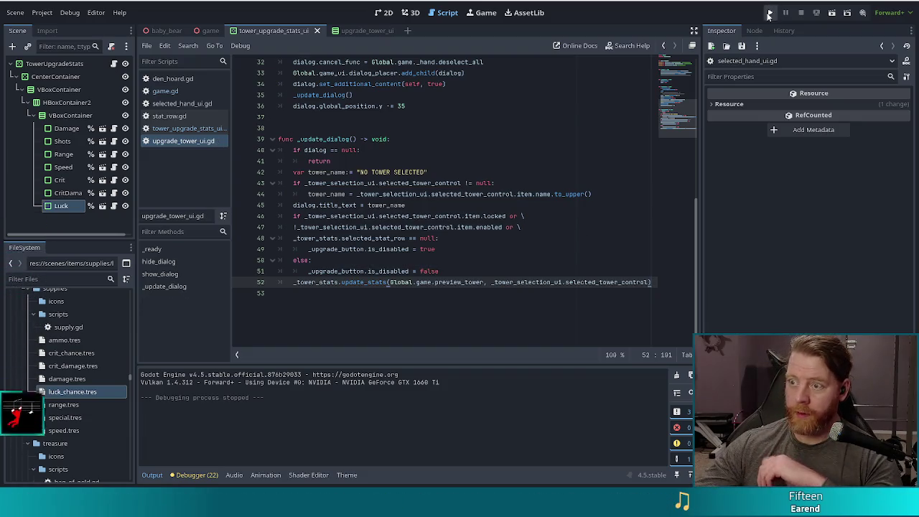
Step: Run a new game, select the Ballista Tower's Damage row to see 0.0 > 5.0, and go back to the editor
click(771, 11)
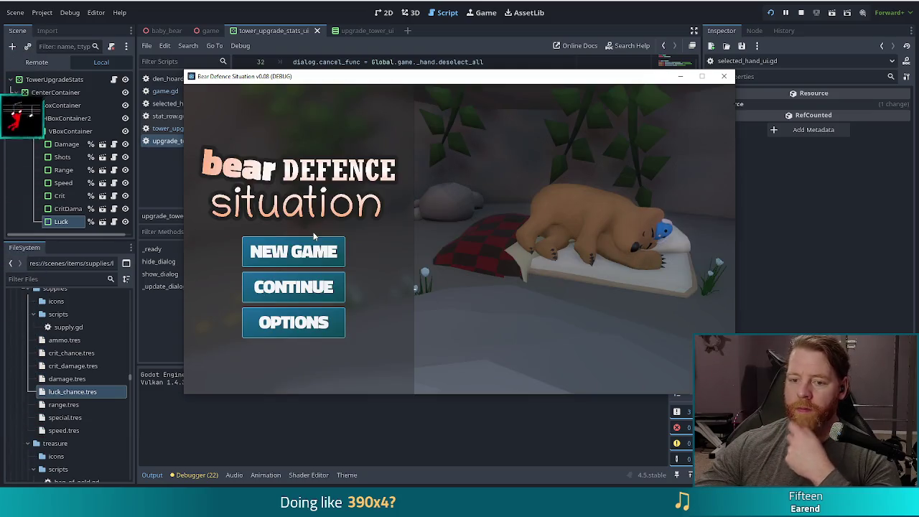
click(292, 249)
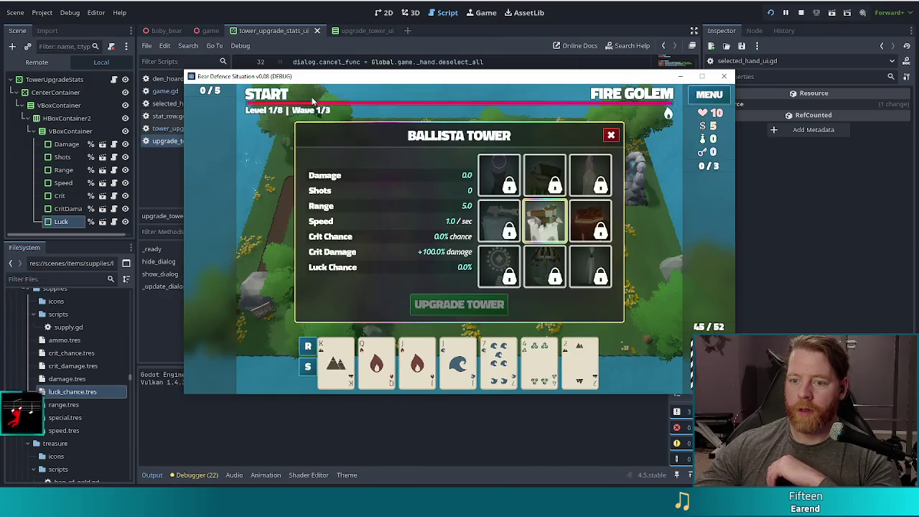
mouse_move(549, 228)
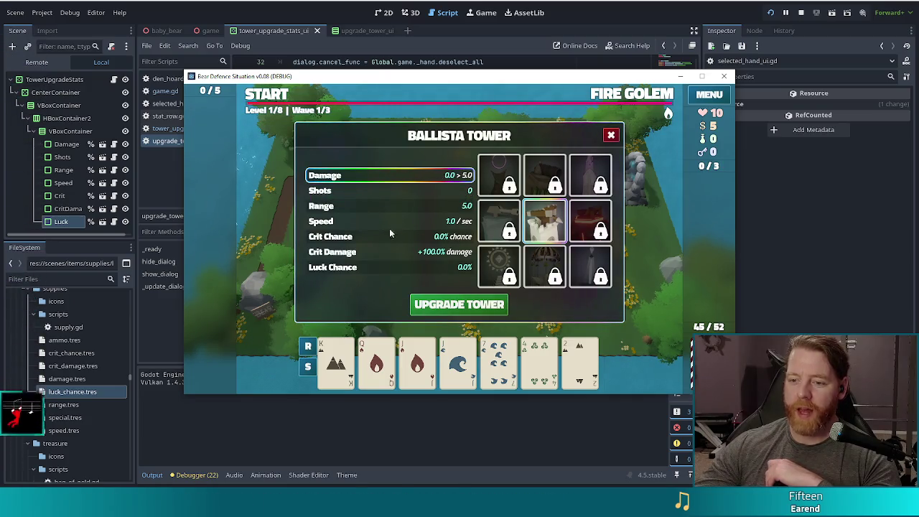
click(413, 178)
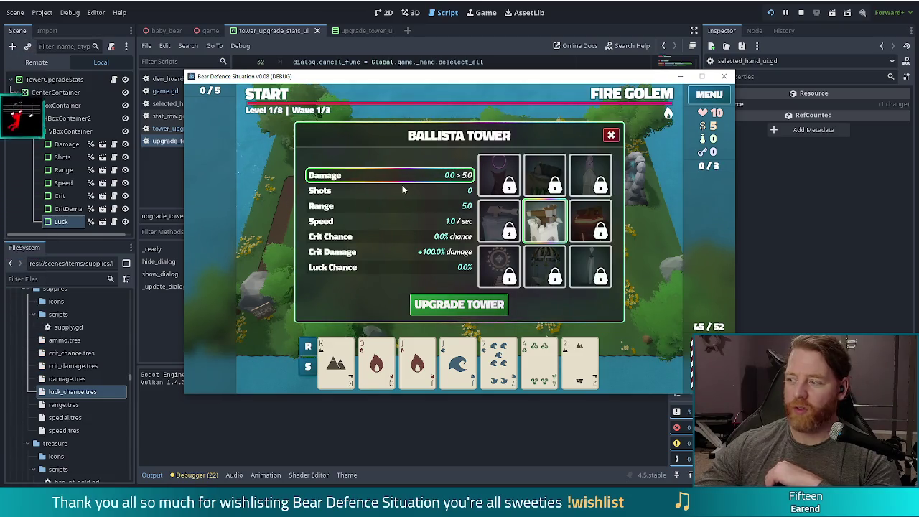
mouse_move(566, 191)
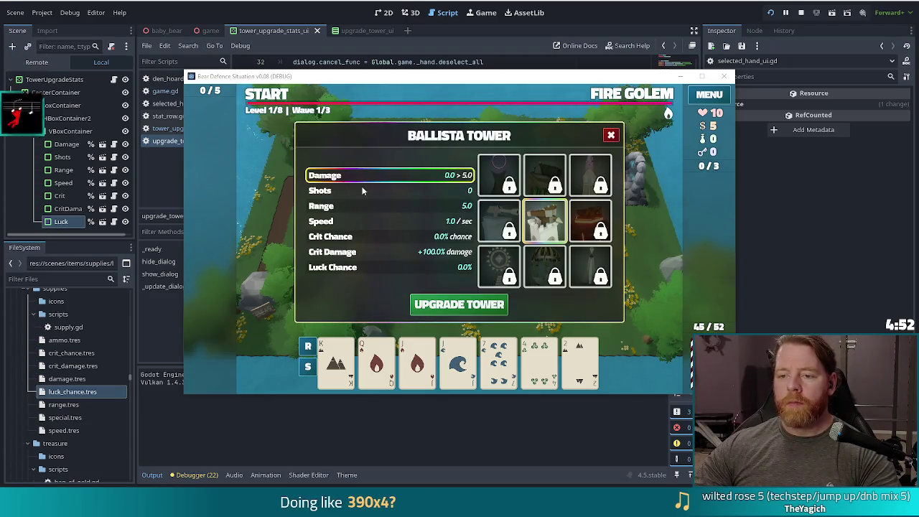
click(583, 3)
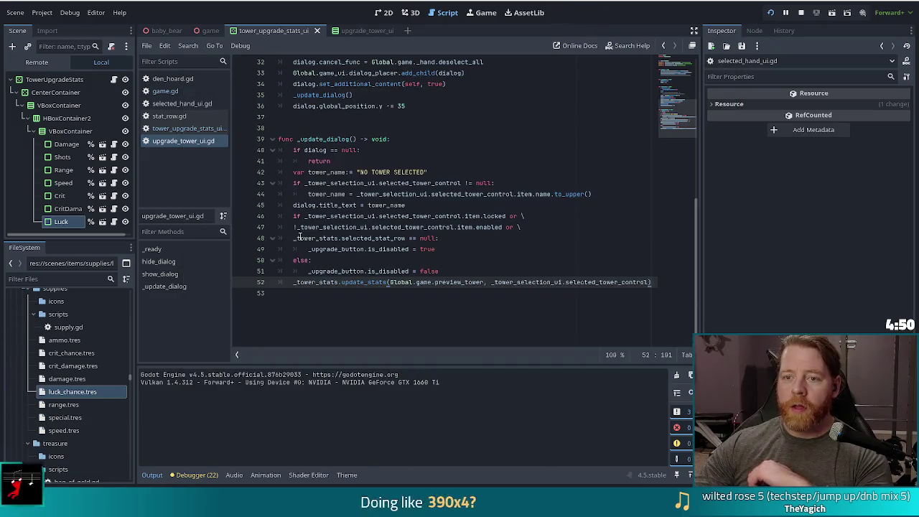
Step: In tower_upgrade_stats_ui.gd, add 'if _shots_row.selected:' after the shots line
click(188, 130)
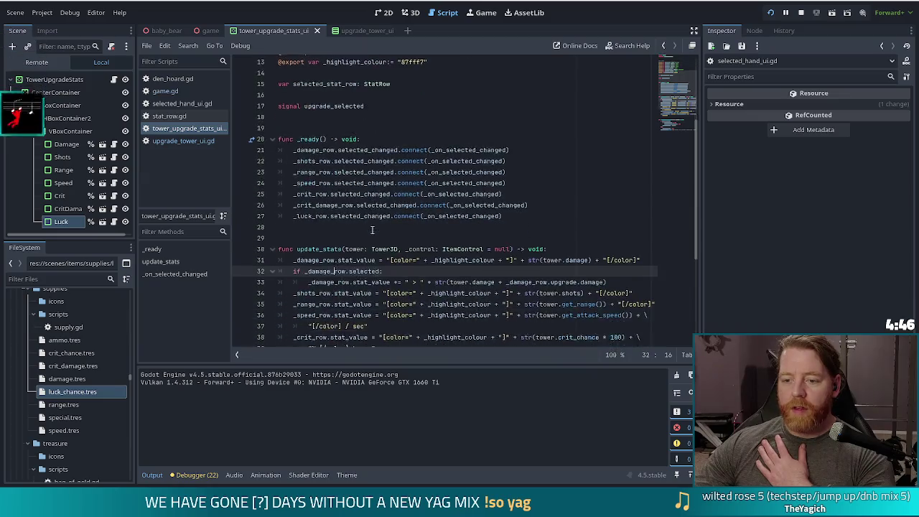
scroll(372, 230, down, 4)
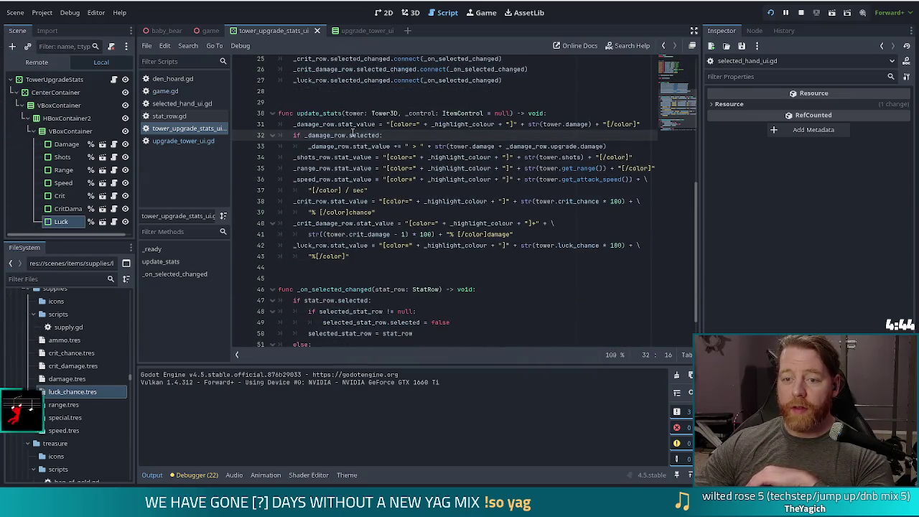
key(Down)
key(End)
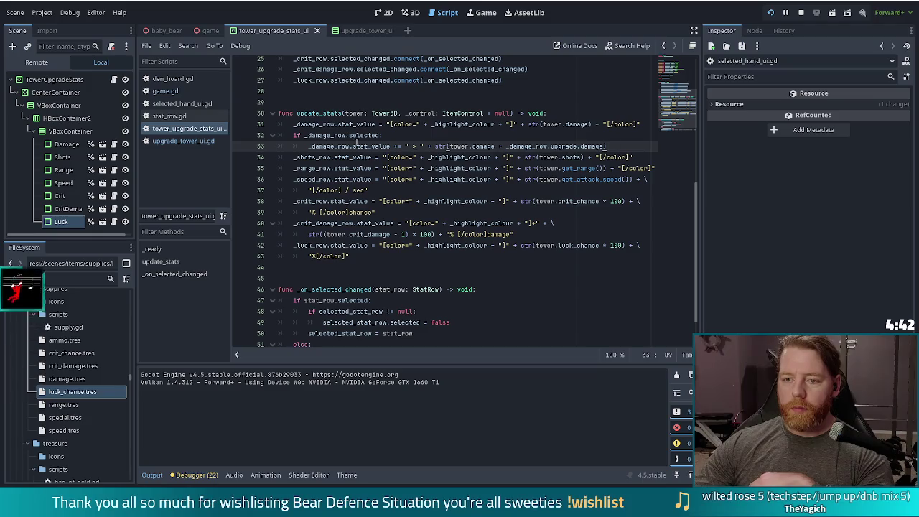
click(636, 158)
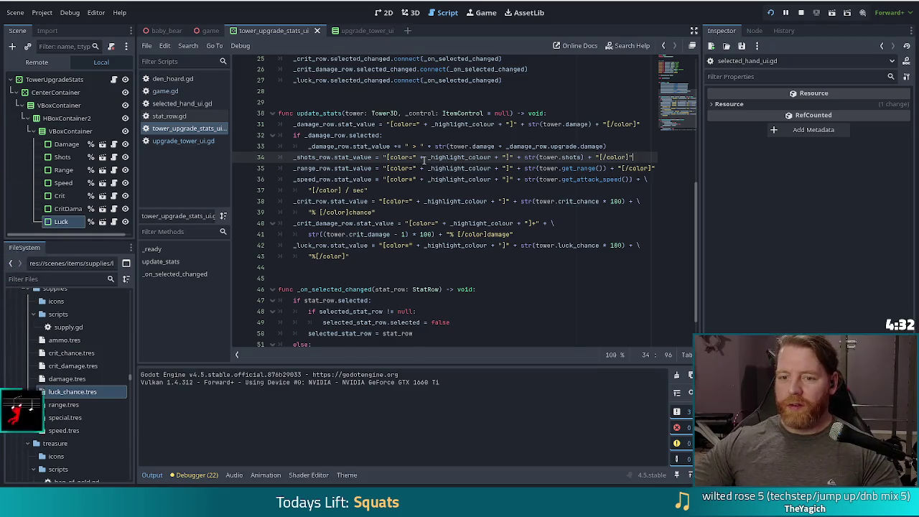
key(Return)
text(if)
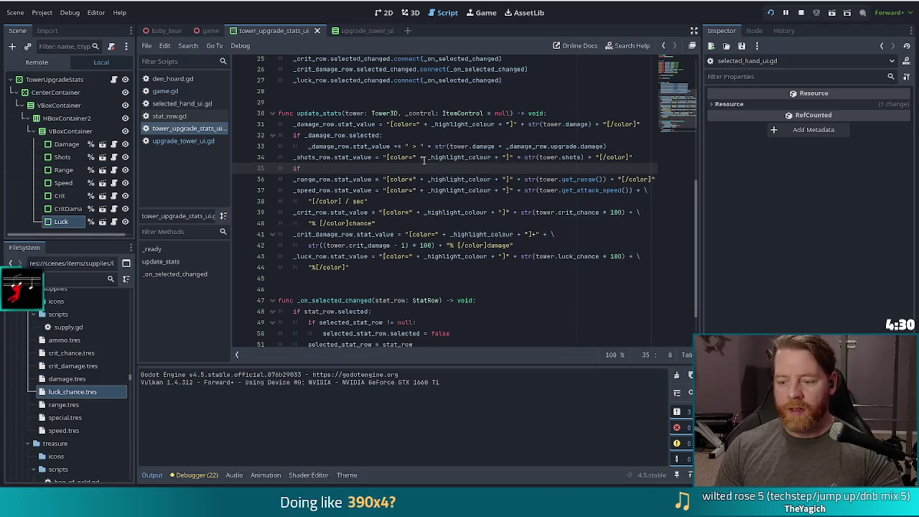
text(_)
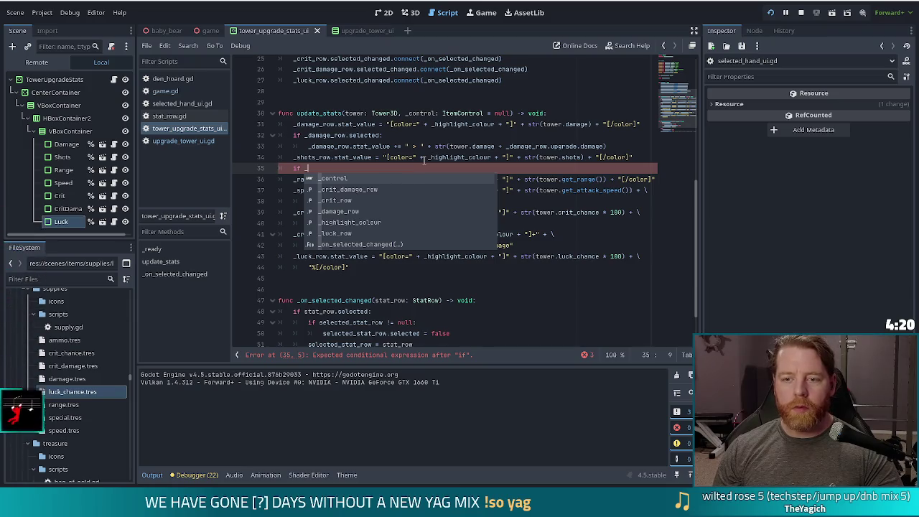
text(shots_row.selected:)
key(Return)
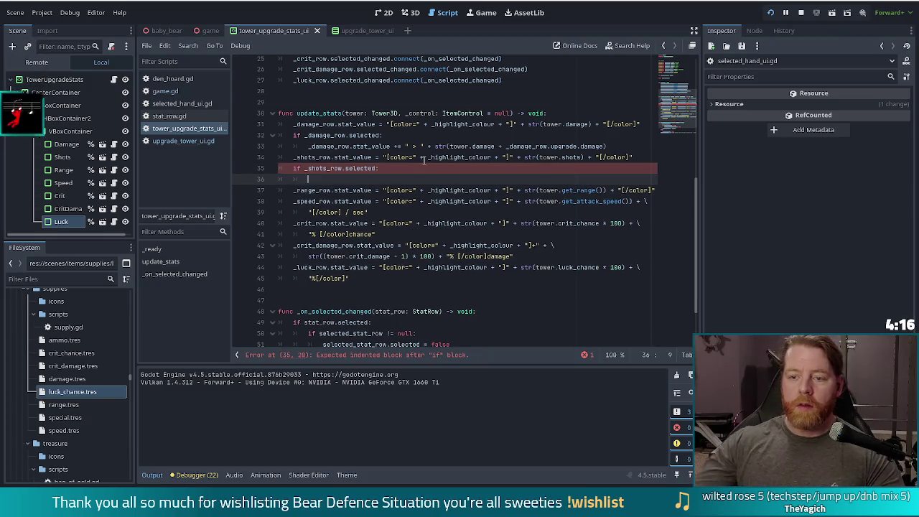
Step: Fill the new if block with an indented copy of the Damage preview line
drag(635, 157, 624, 147)
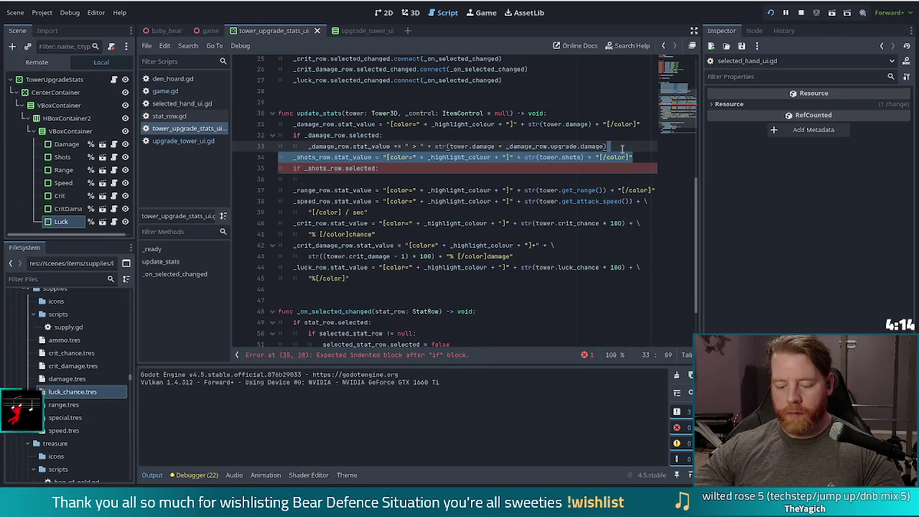
key(ctrl+c)
click(398, 179)
key(ctrl+v)
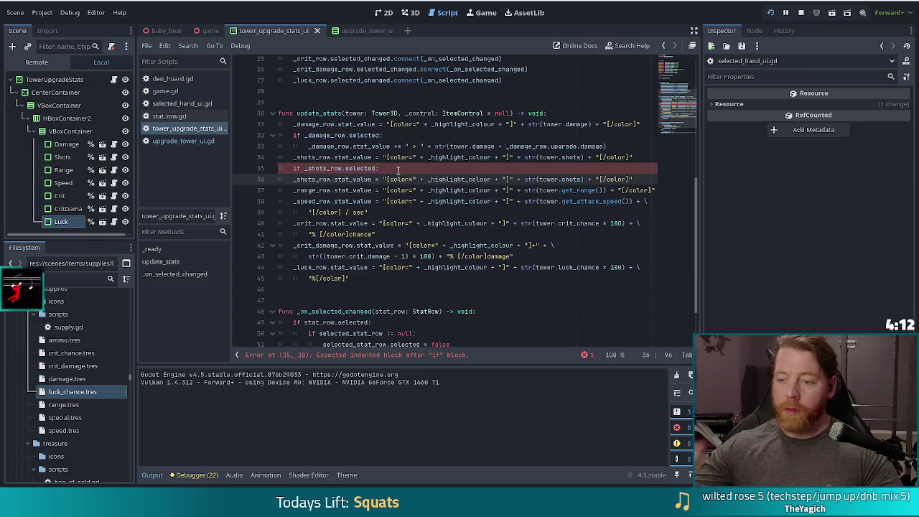
key(Home)
key(Tab)
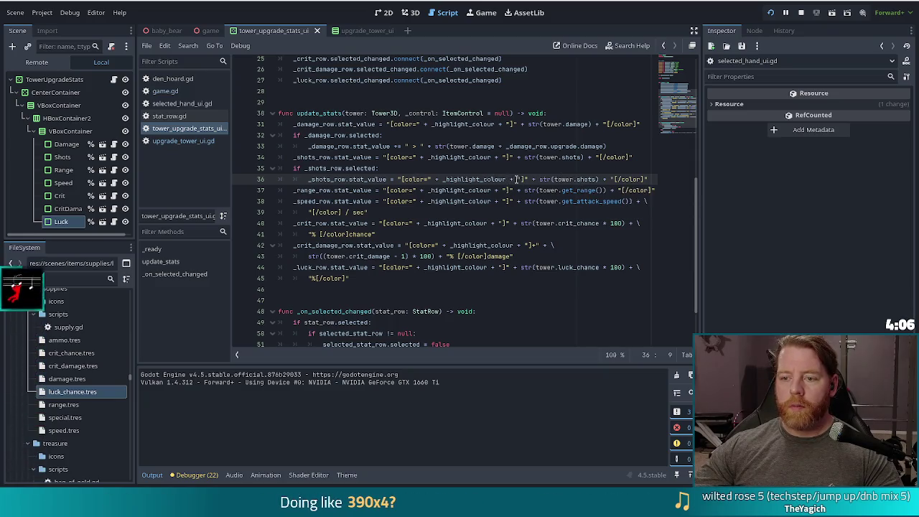
drag(610, 146, 615, 137)
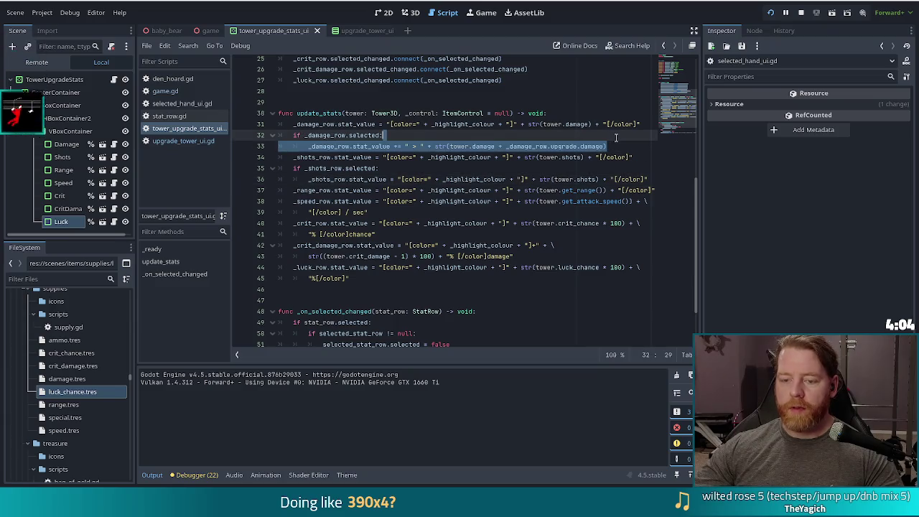
drag(649, 179, 649, 168)
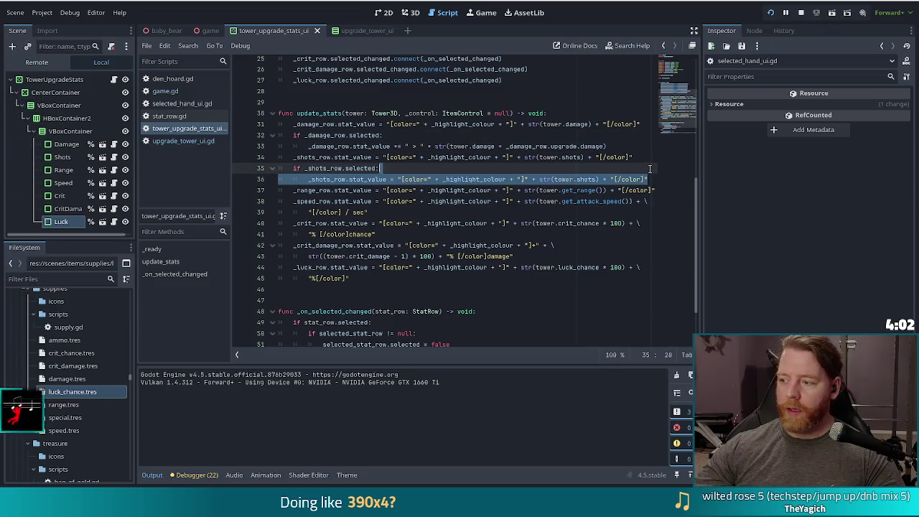
key(ctrl+v)
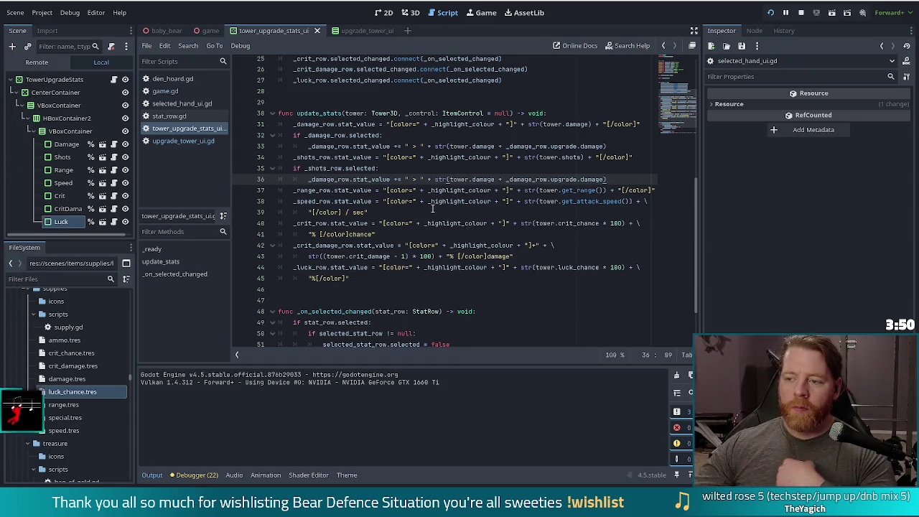
Step: Edit the copied line to preview tower.shots plus the upgrade's shots value
double_click(480, 179)
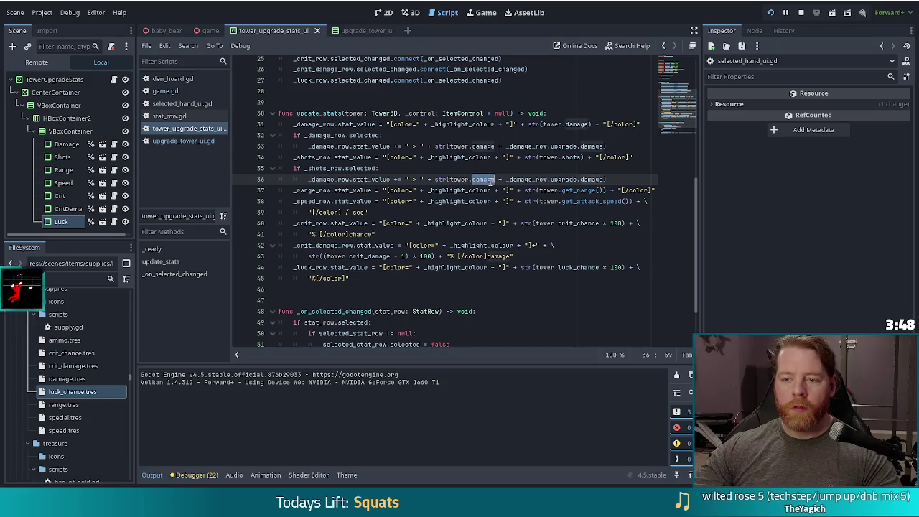
text(shots)
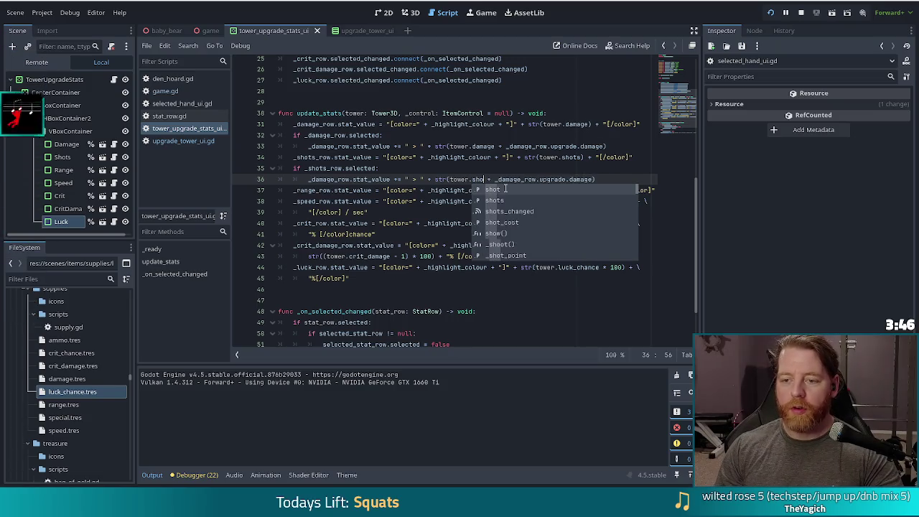
key(Escape)
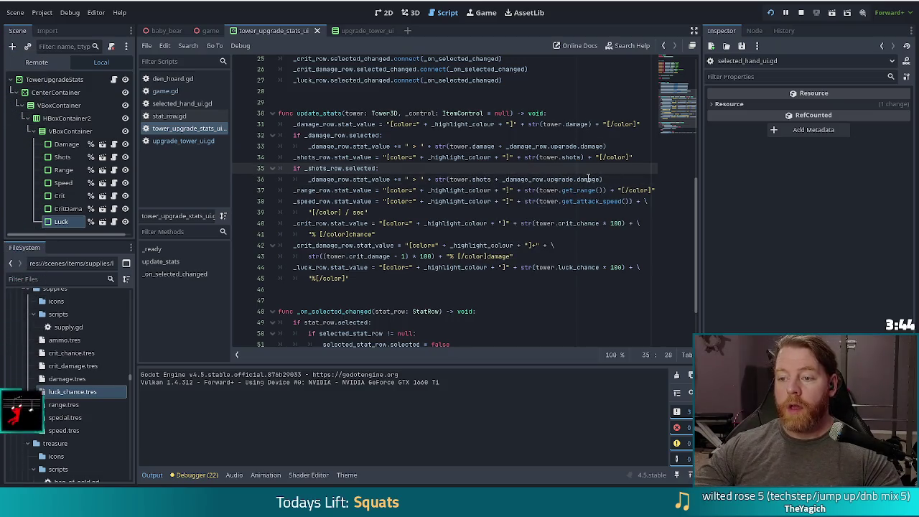
double_click(587, 180)
right_click(603, 225)
key(Escape)
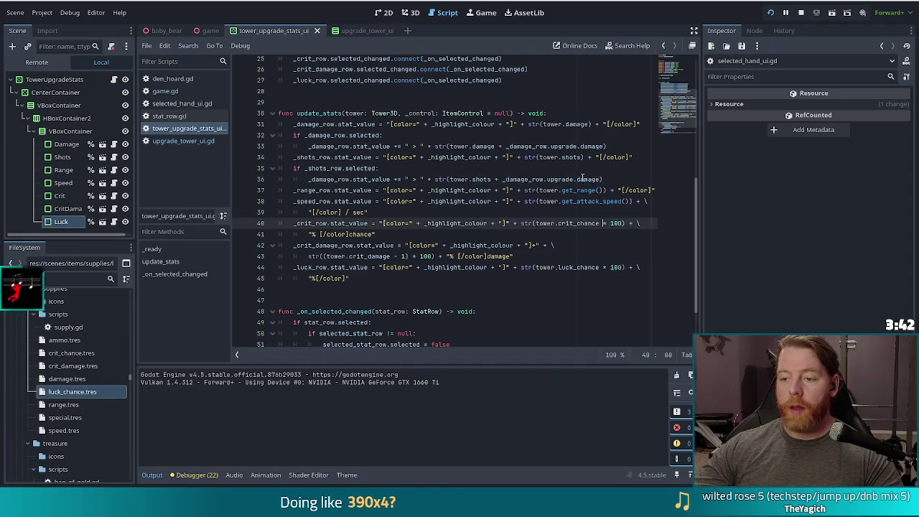
click(527, 179)
key(BackSpace)
key(BackSpace)
key(BackSpace)
text(sho)
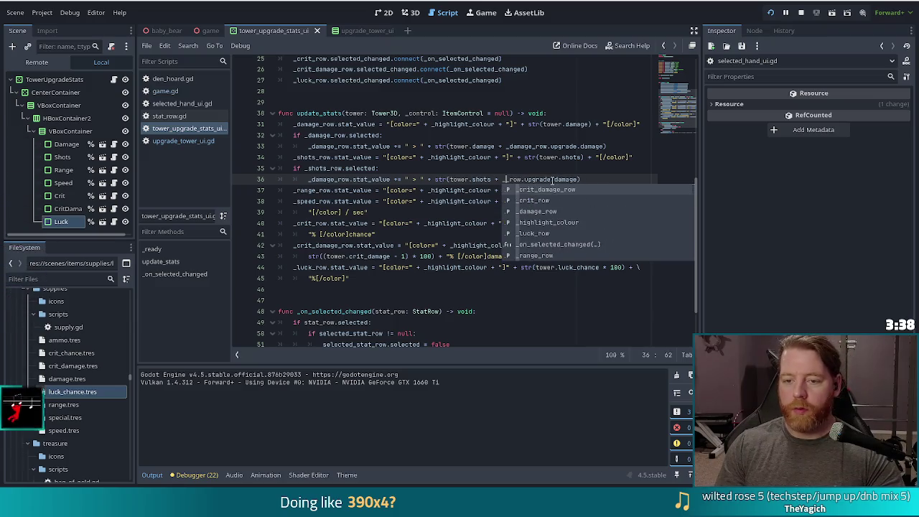
text(ts_)
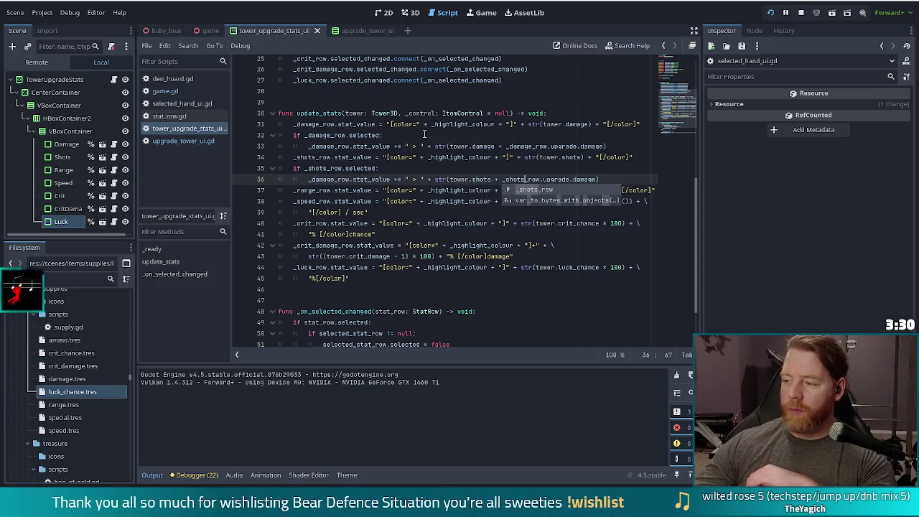
click(493, 156)
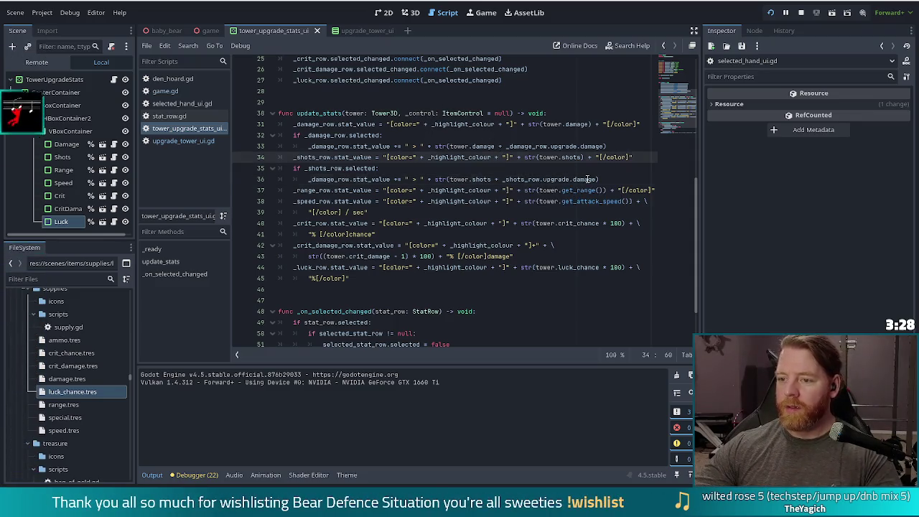
double_click(583, 180)
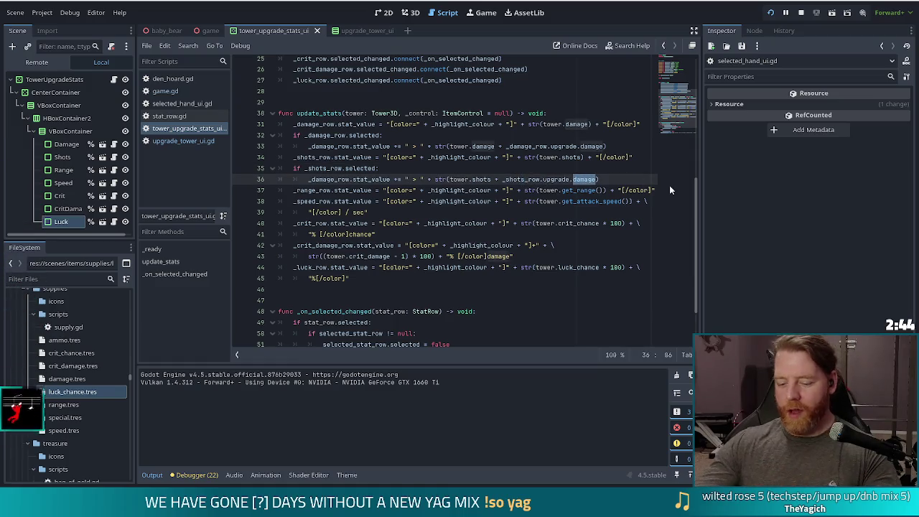
text(shots)
key(BackSpace)
key(BackSpace)
key(BackSpace)
text(shots)
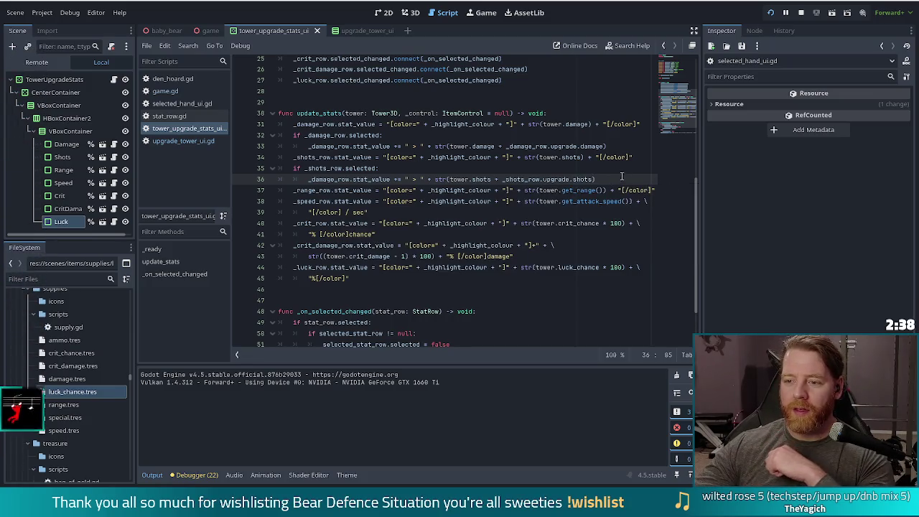
Step: Add an empty line after the Range line for the next check
key(Return)
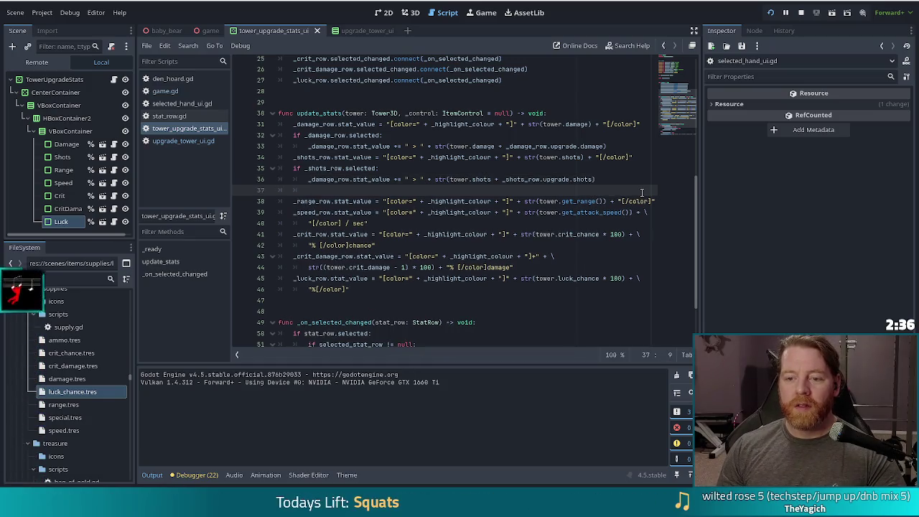
key(ctrl+z)
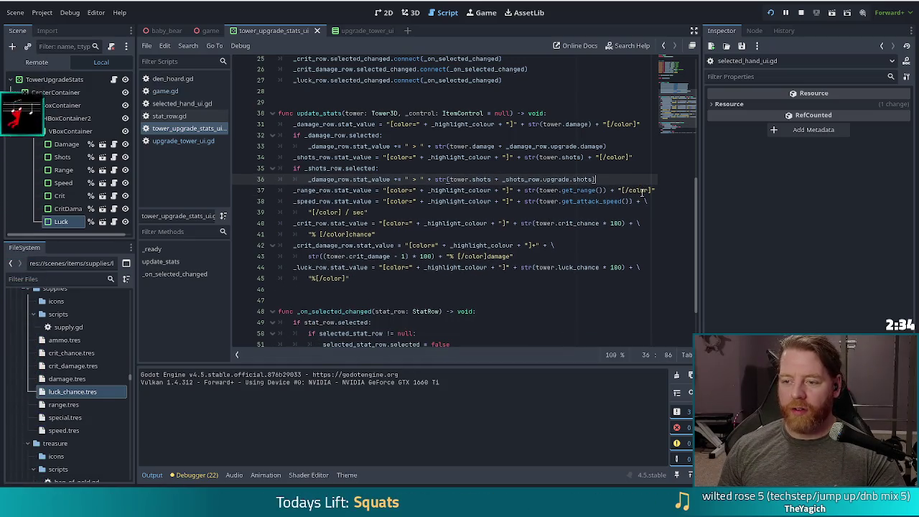
key(Down)
key(Return)
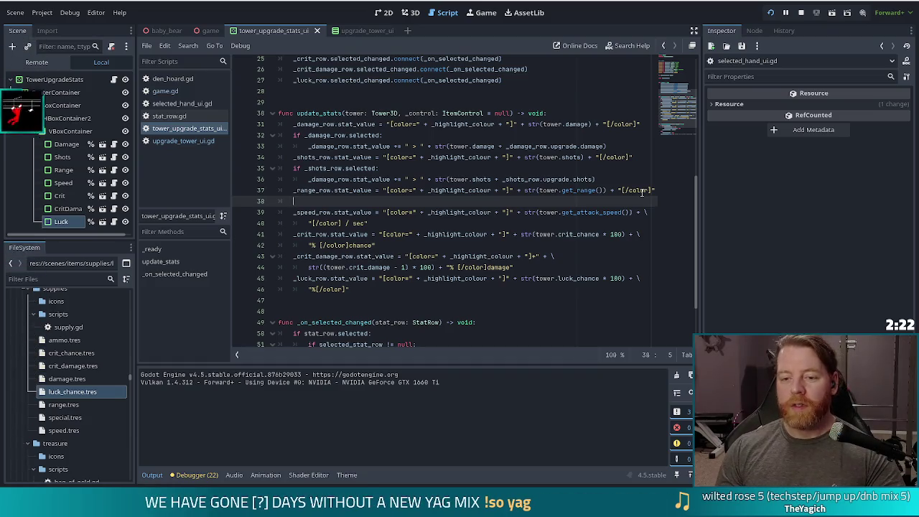
Step: Add 'if _range_row.selected:' and paste the Damage preview line beneath it
text(if )
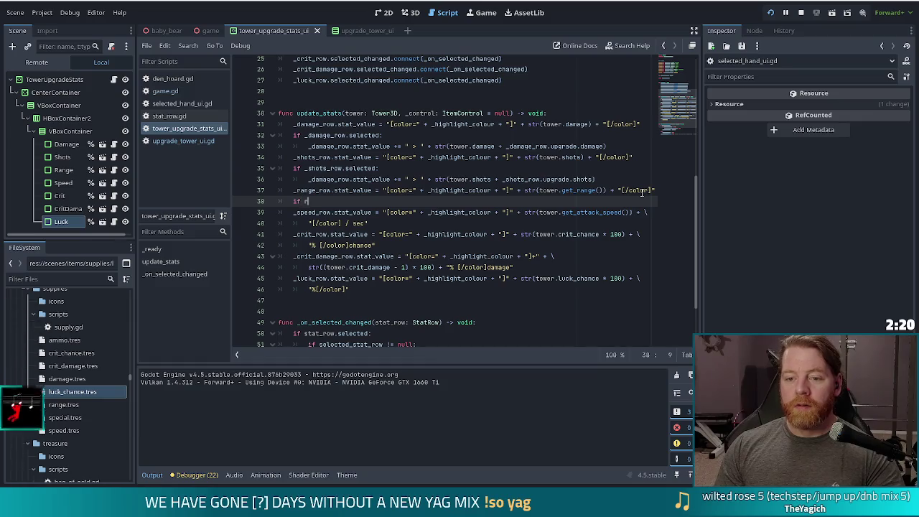
text(range)
key(Down)
key(Down)
key(Return)
text(sele)
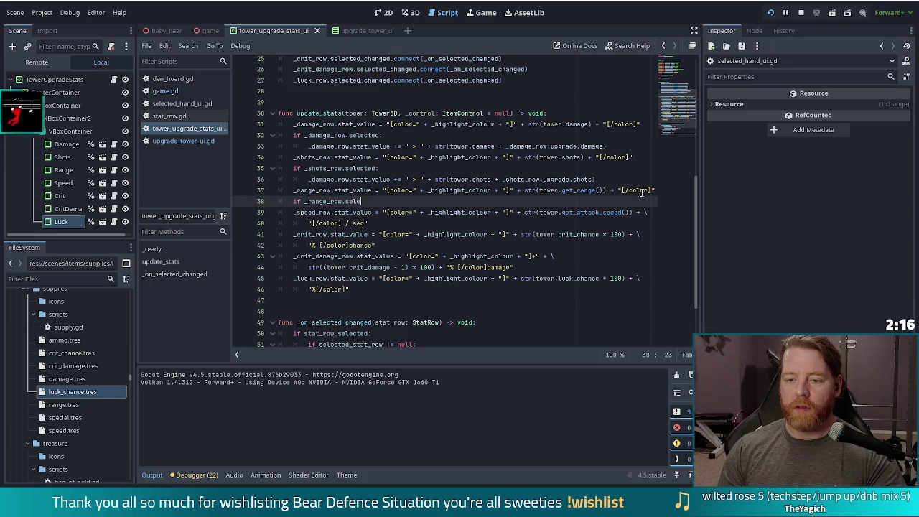
text(cted:)
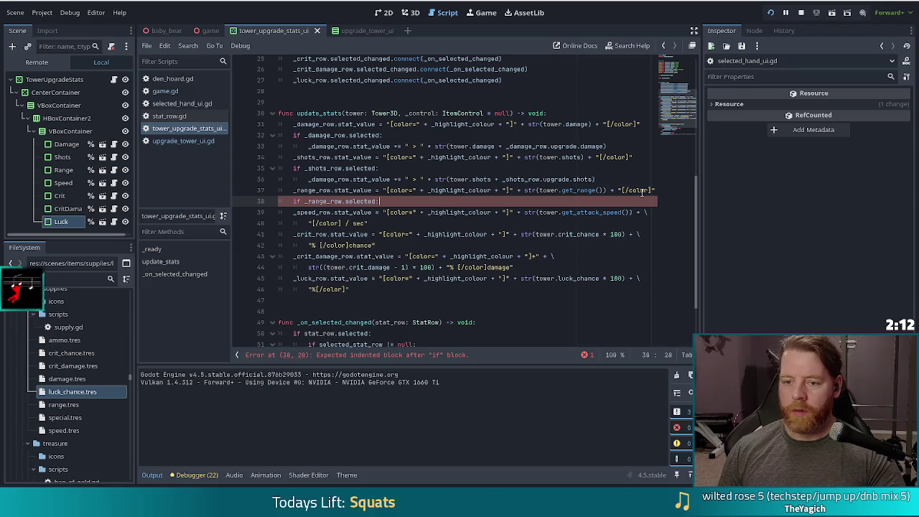
key(Return)
key(ctrl+v)
Step: Change the pasted line to append to _range_row using tower.get_range()
click(323, 213)
double_click(323, 212)
text(range)
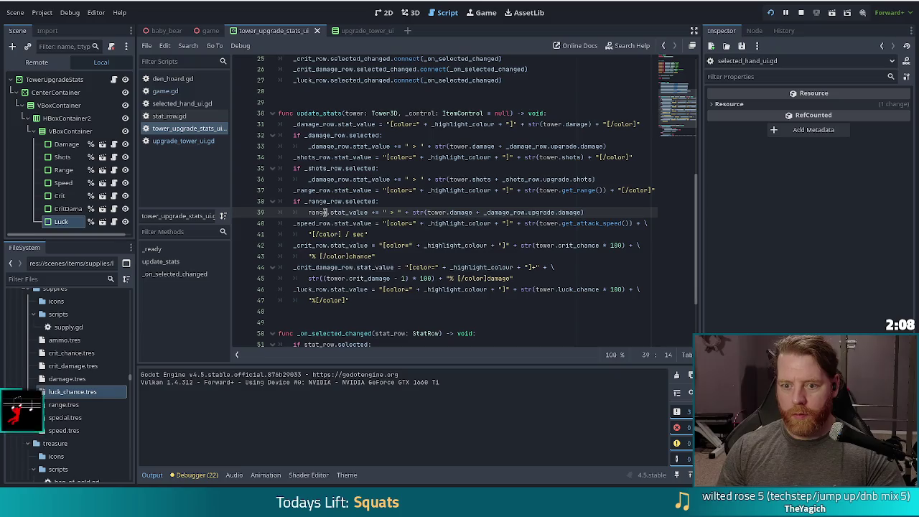
key(Down)
key(Down)
key(Return)
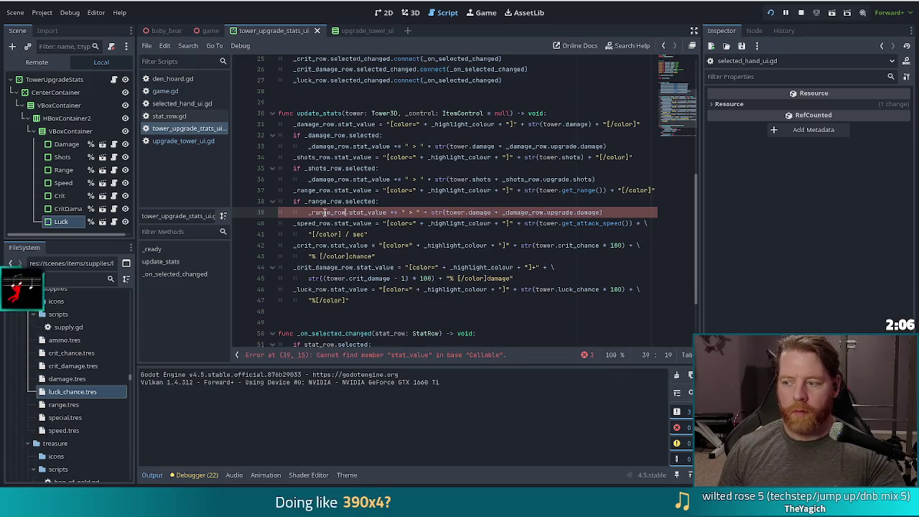
double_click(480, 212)
text(ran)
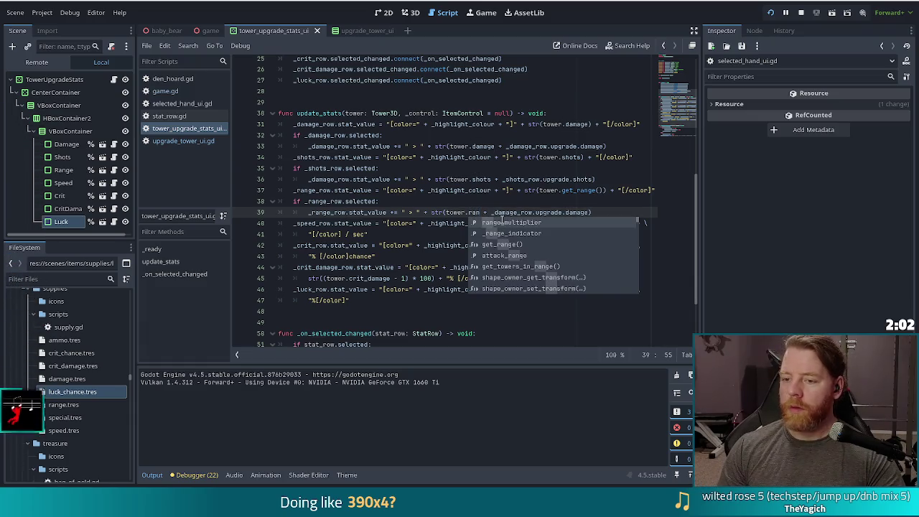
key(Down)
key(Down)
key(Return)
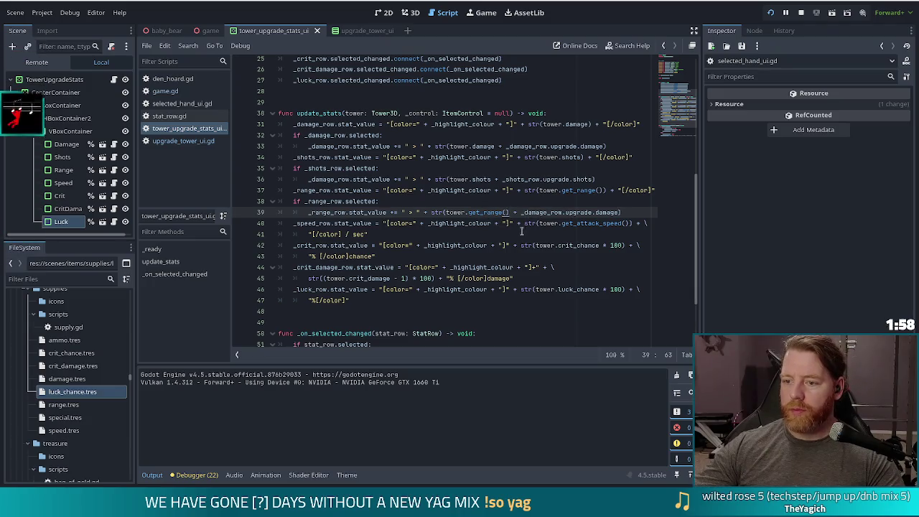
Step: Replace the upgrade reference with _range_row.upgrade.range_multiplier
double_click(545, 212)
text(range_)
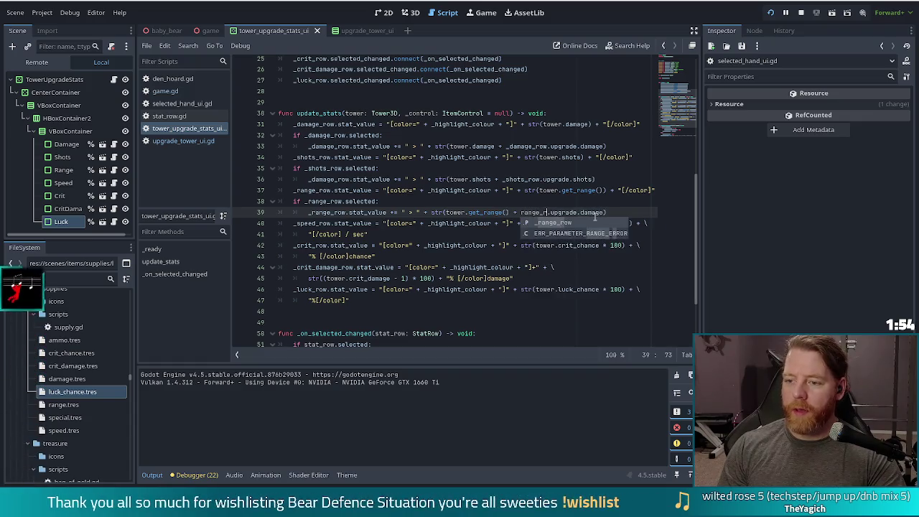
key(Return)
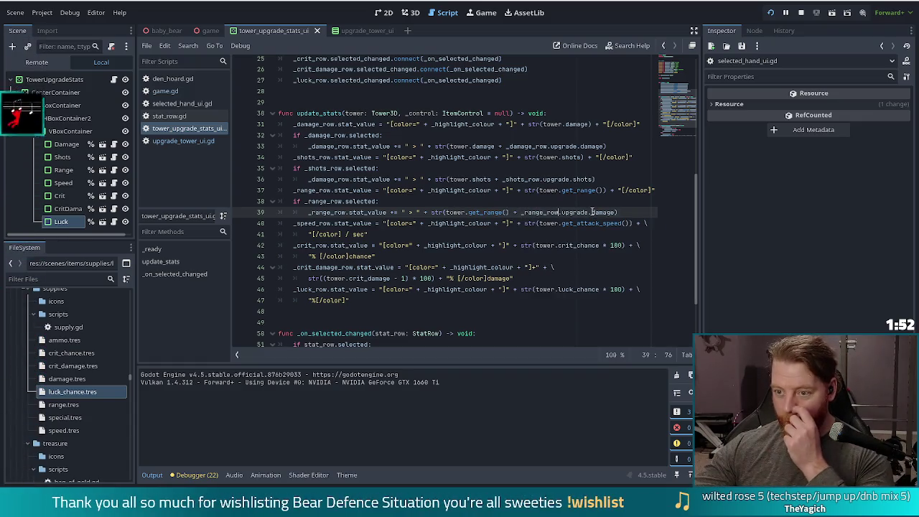
double_click(604, 212)
text(ran)
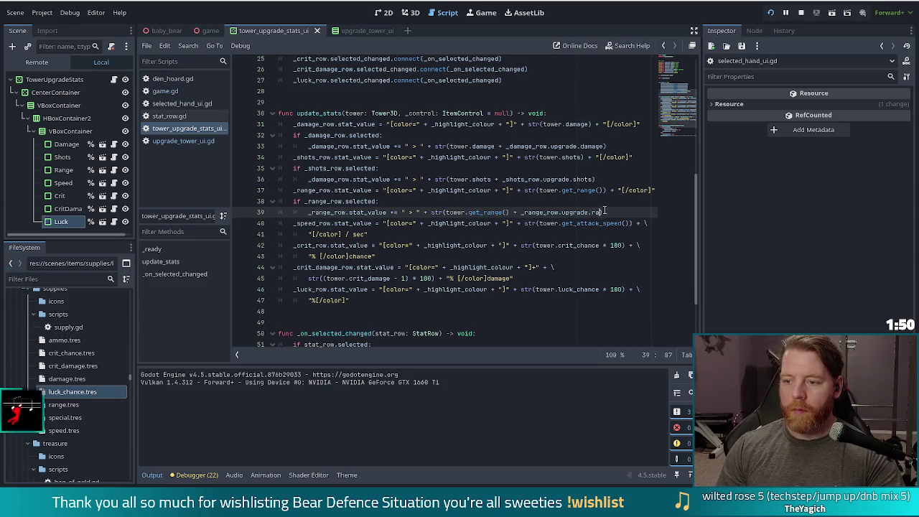
key(Return)
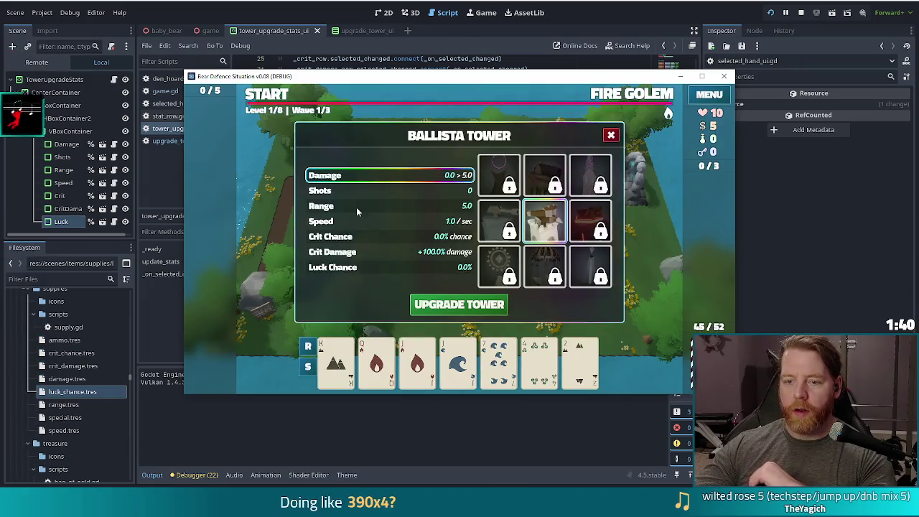
Step: Cycle through the Range, Shots and Damage rows (Range shows 5.0 > 6.1), then stop the game
click(359, 205)
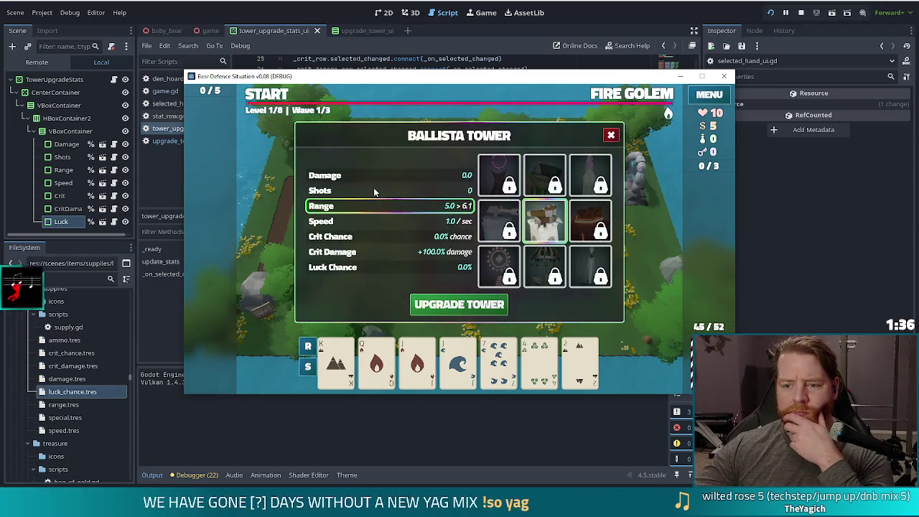
click(366, 193)
click(365, 205)
click(372, 190)
click(357, 205)
click(375, 189)
click(364, 176)
click(356, 191)
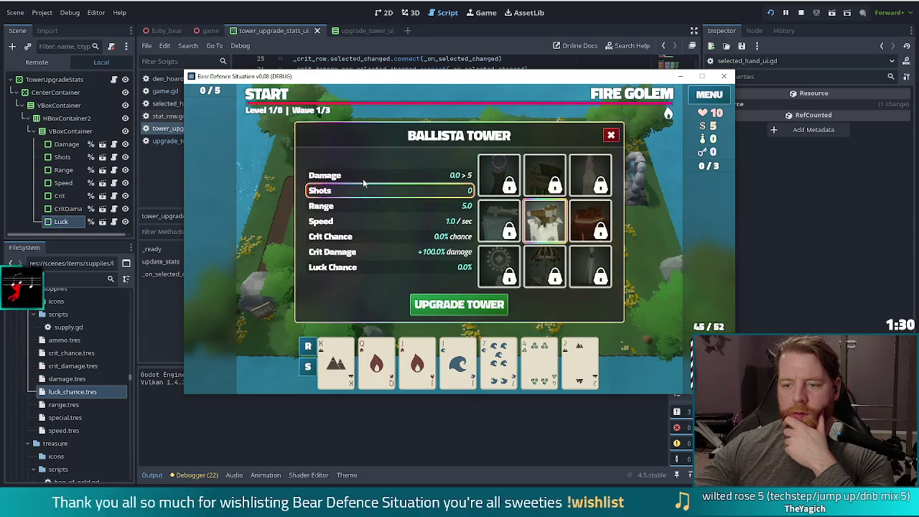
click(801, 12)
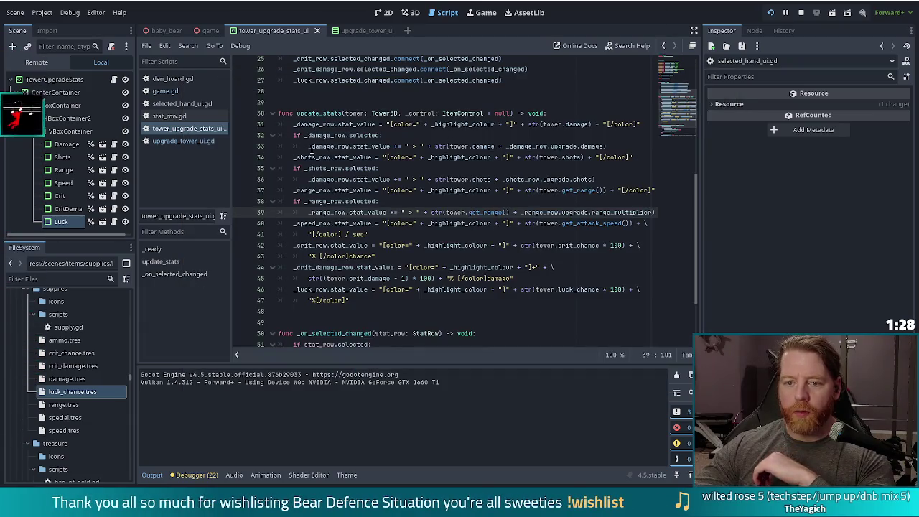
Step: Make line 36 update _shots_row, change the line 39 range formula from + to *, and rerun
click(331, 179)
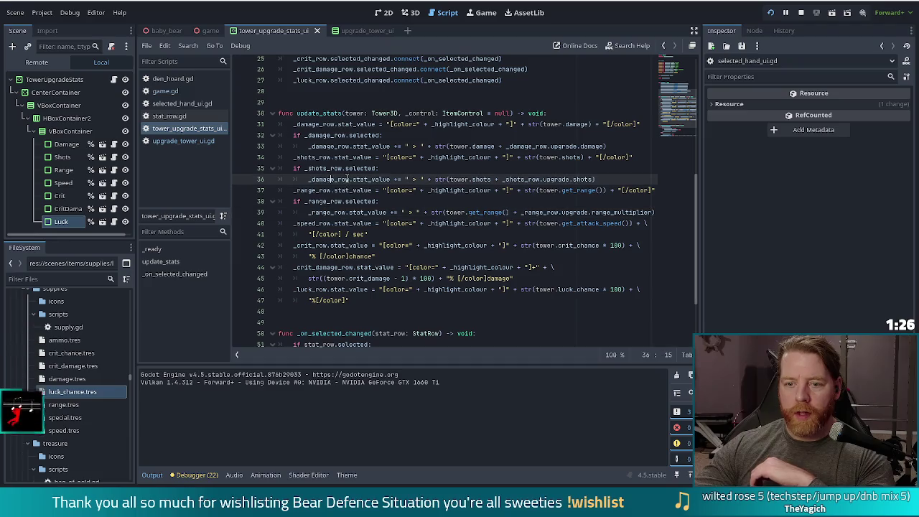
double_click(351, 179)
text(_shot)
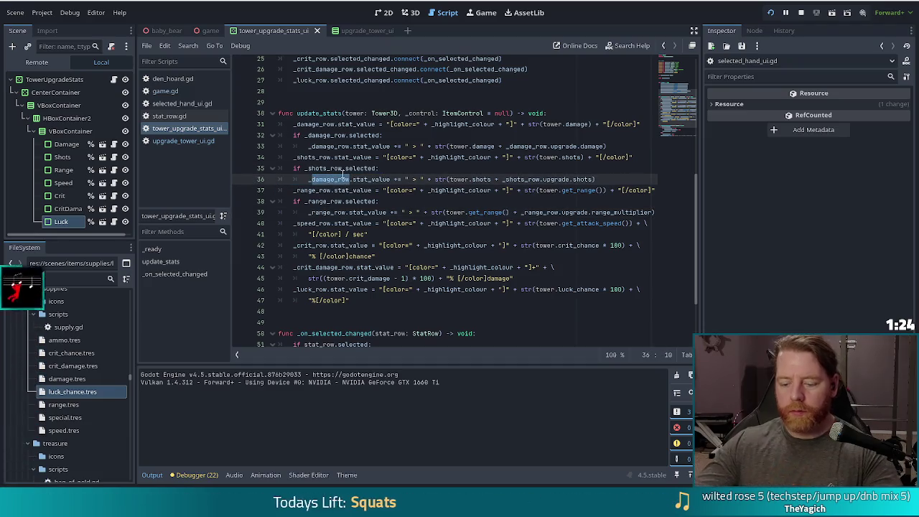
text(s)
key(Return)
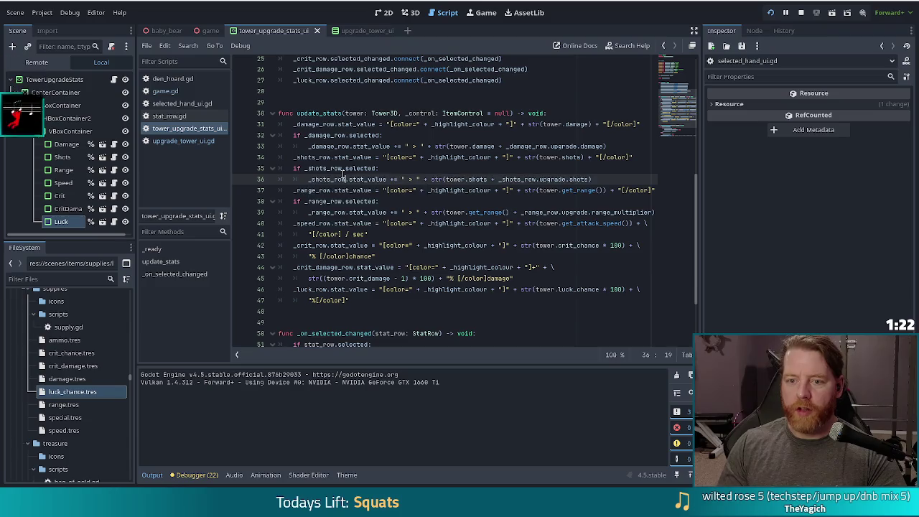
click(516, 213)
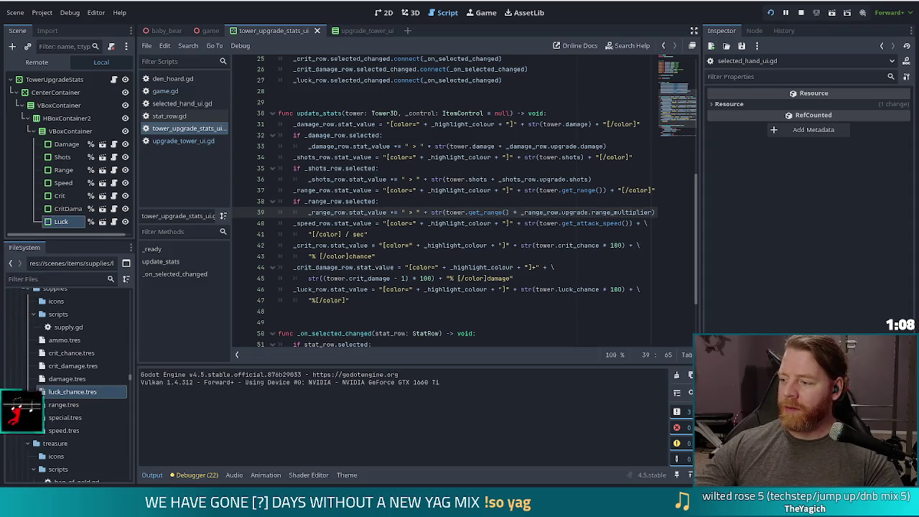
key(alt+Tab)
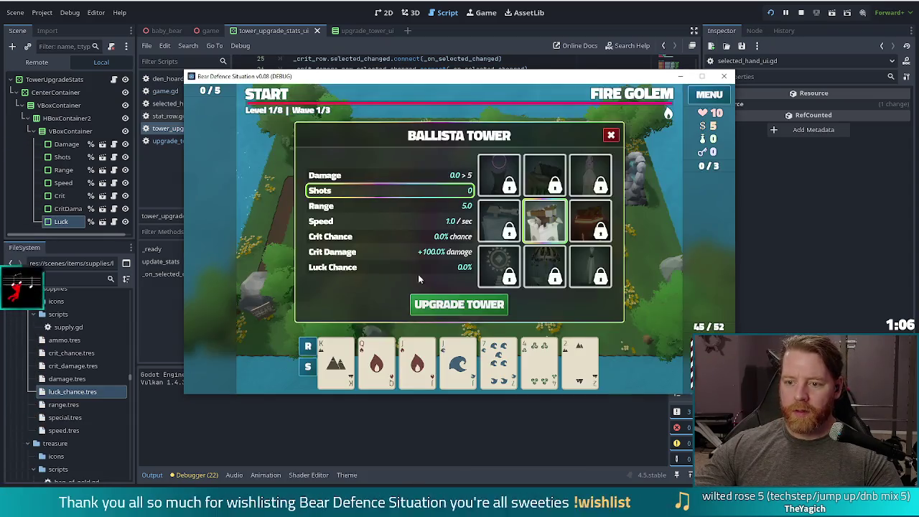
Step: Check the Range (5.0 > 5.5), Shots (0 > 5) and Damage previews, then stop with F8
click(379, 204)
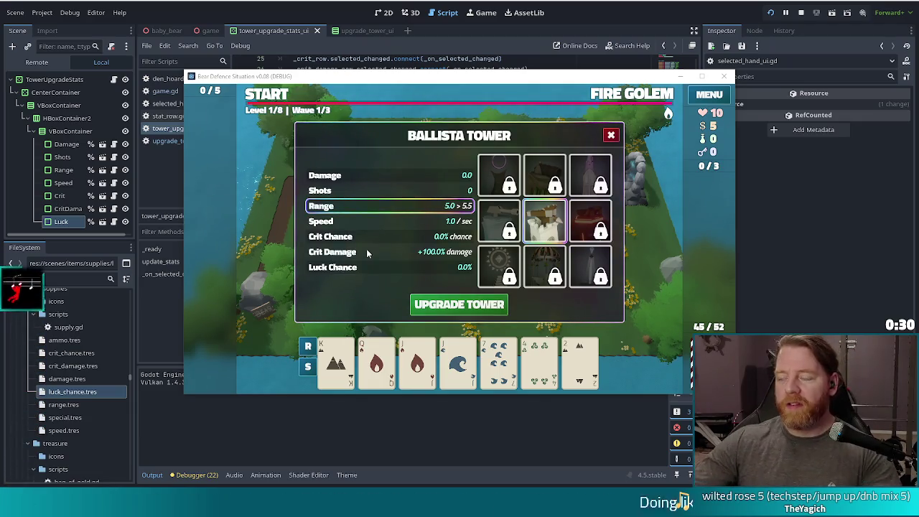
click(393, 191)
click(398, 176)
click(392, 184)
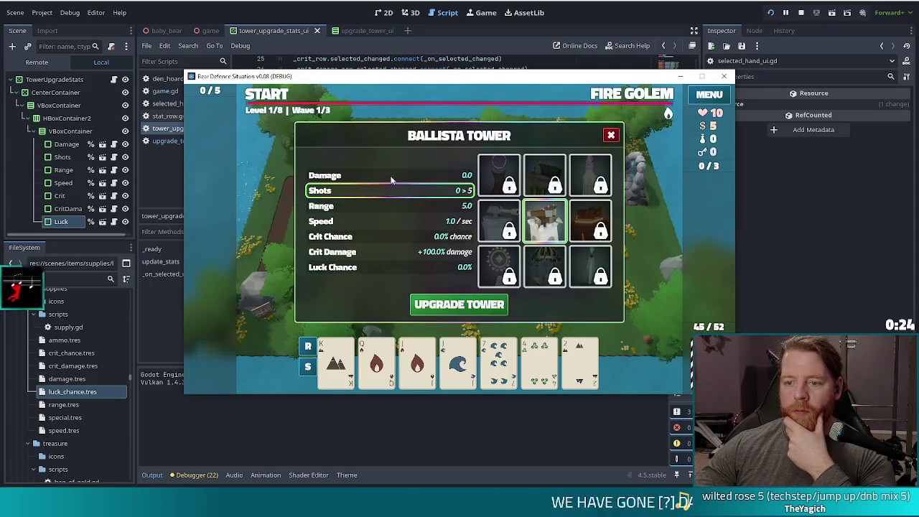
click(390, 206)
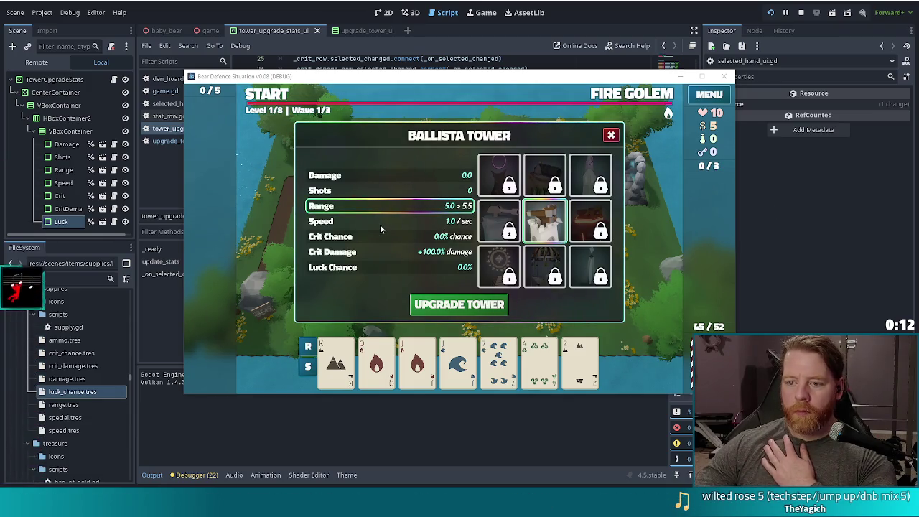
key(F8)
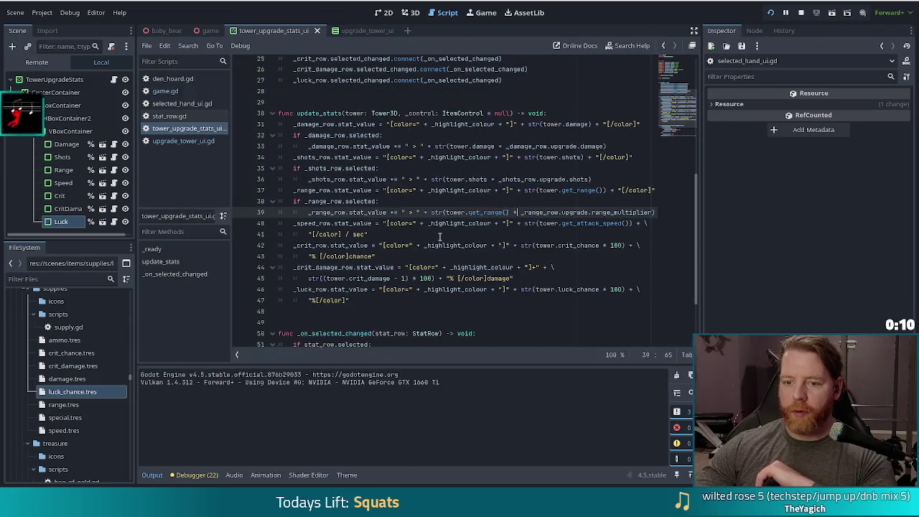
click(439, 236)
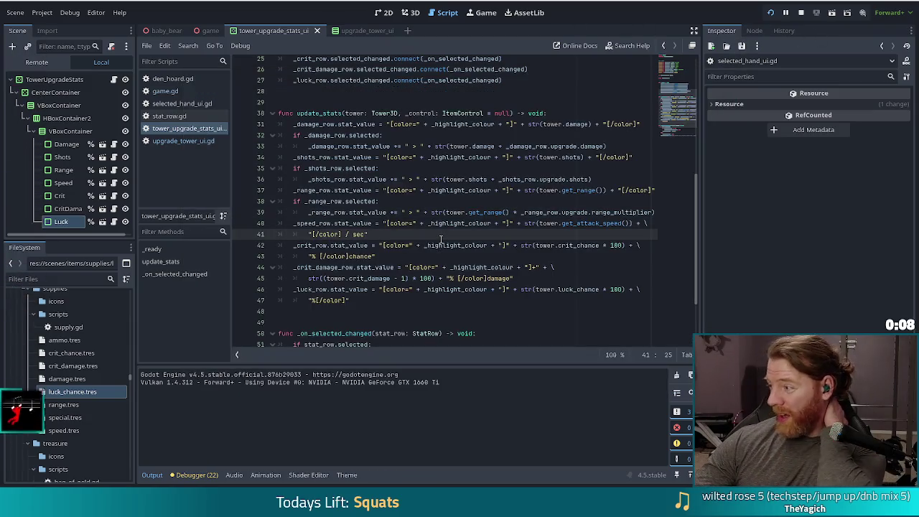
mouse_move(437, 245)
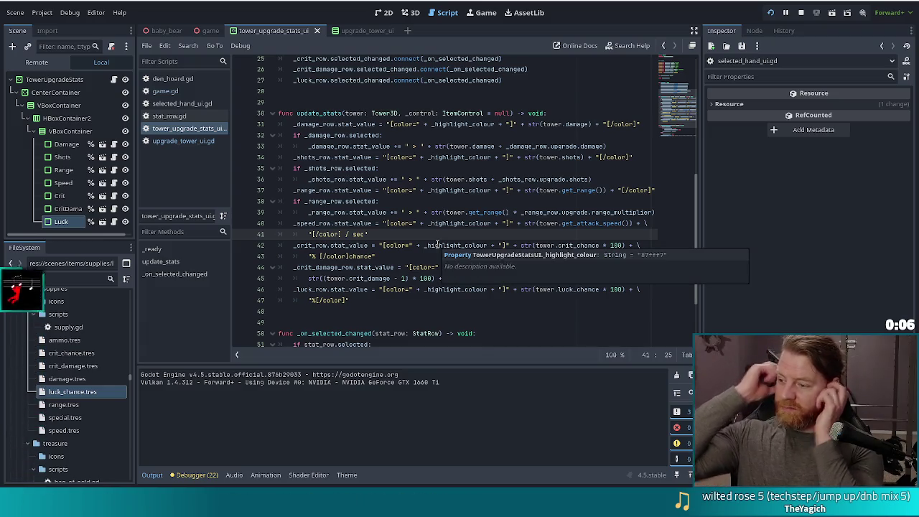